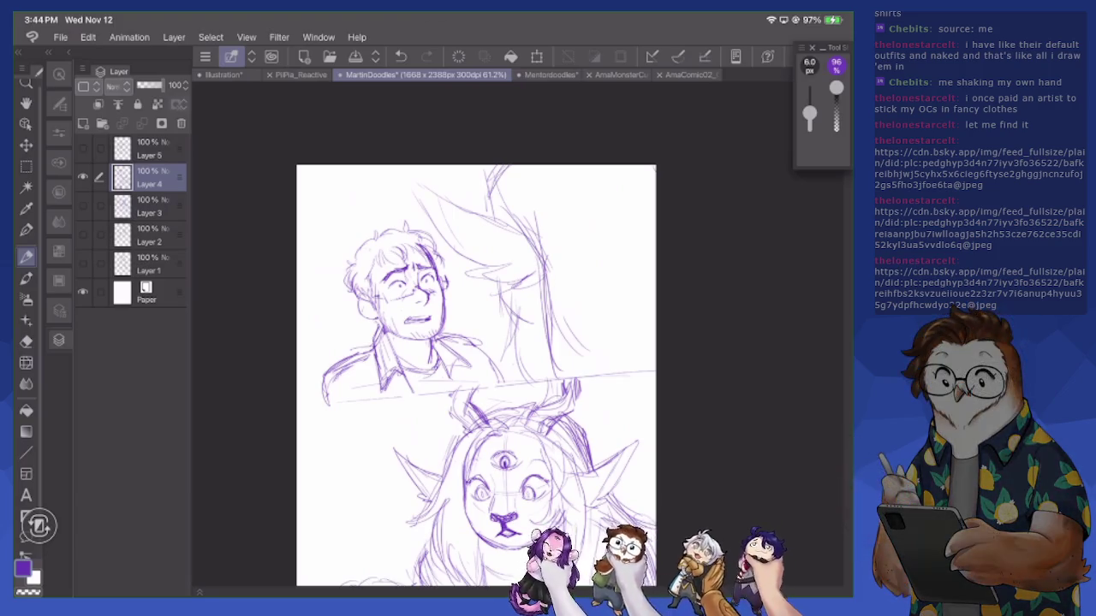
Add pencil strokes over the bearded man's left shoulder and the curve of his right shoulder
{"action": "scroll", "coordinate": [537, 475], "scroll_direction": "up", "scroll_amount": 2}
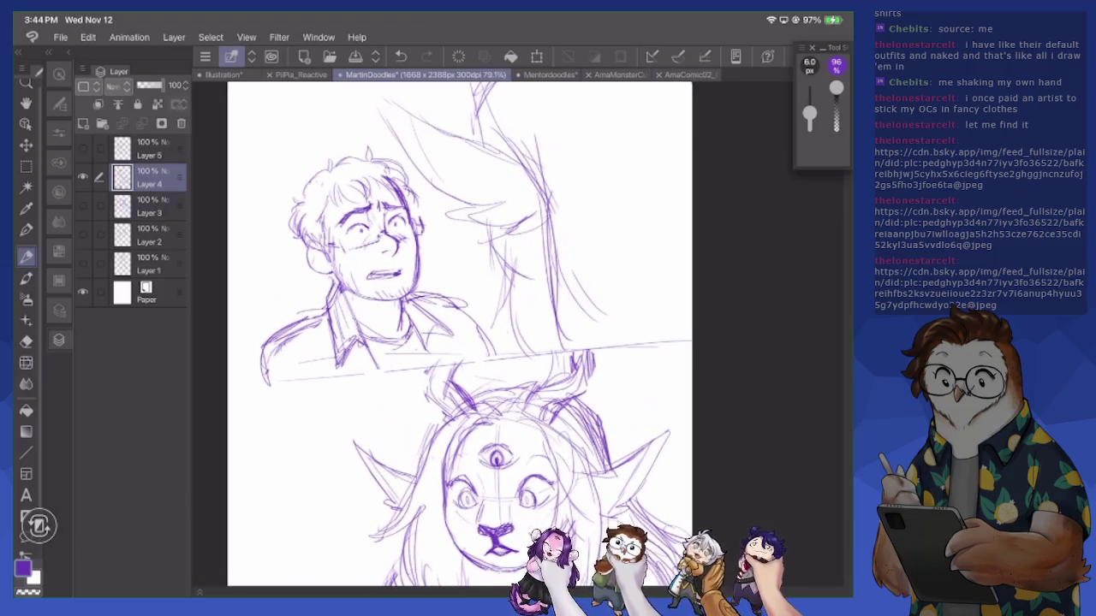
{"action": "mouse_move", "coordinate": [324, 304]}
{"action": "left_mouse_down"}
{"action": "mouse_move", "coordinate": [252, 356]}
{"action": "mouse_move", "coordinate": [257, 392]}
{"action": "left_mouse_up"}
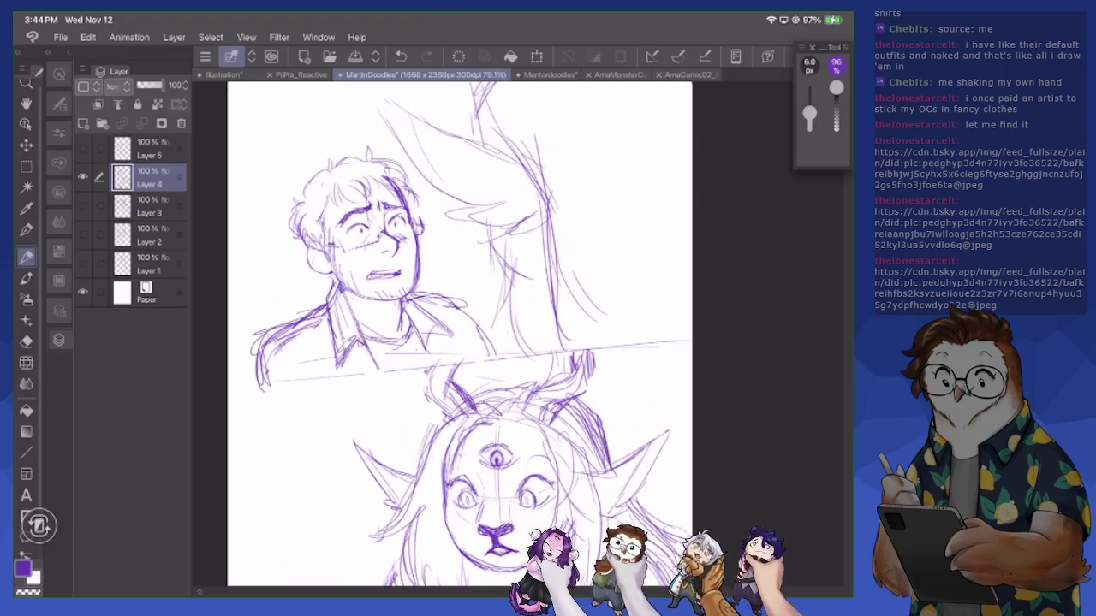
{"action": "mouse_move", "coordinate": [414, 298]}
{"action": "left_mouse_down"}
{"action": "mouse_move", "coordinate": [472, 324]}
{"action": "mouse_move", "coordinate": [494, 365]}
{"action": "left_mouse_up"}
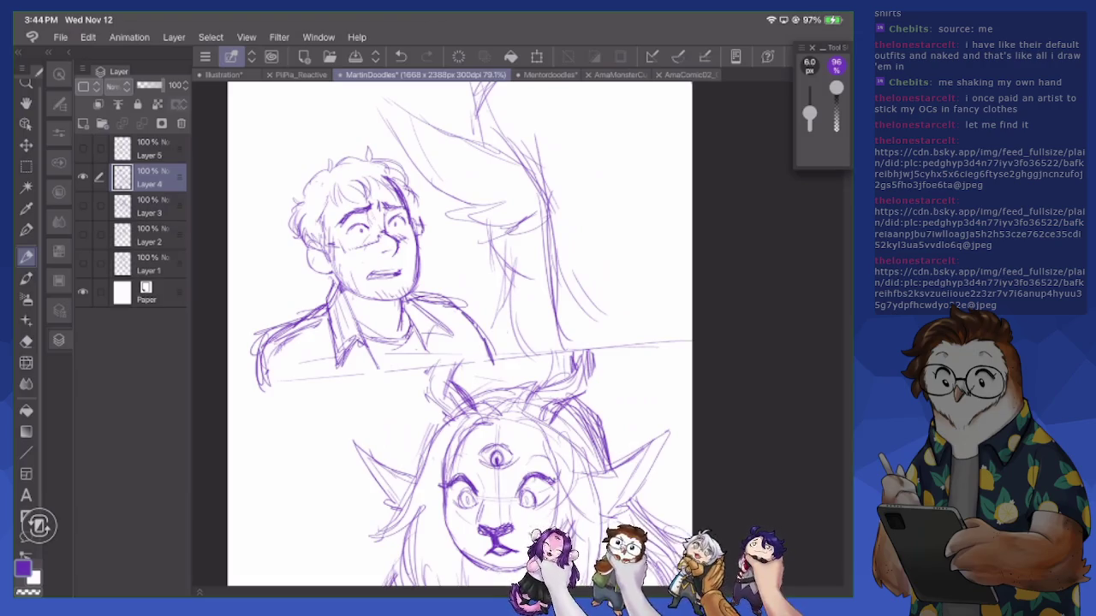
After checking the AmaMonsterCute and AmaComic02 tabs, sketch fur strokes beside the creature's face
{"action": "left_click", "coordinate": [637, 74]}
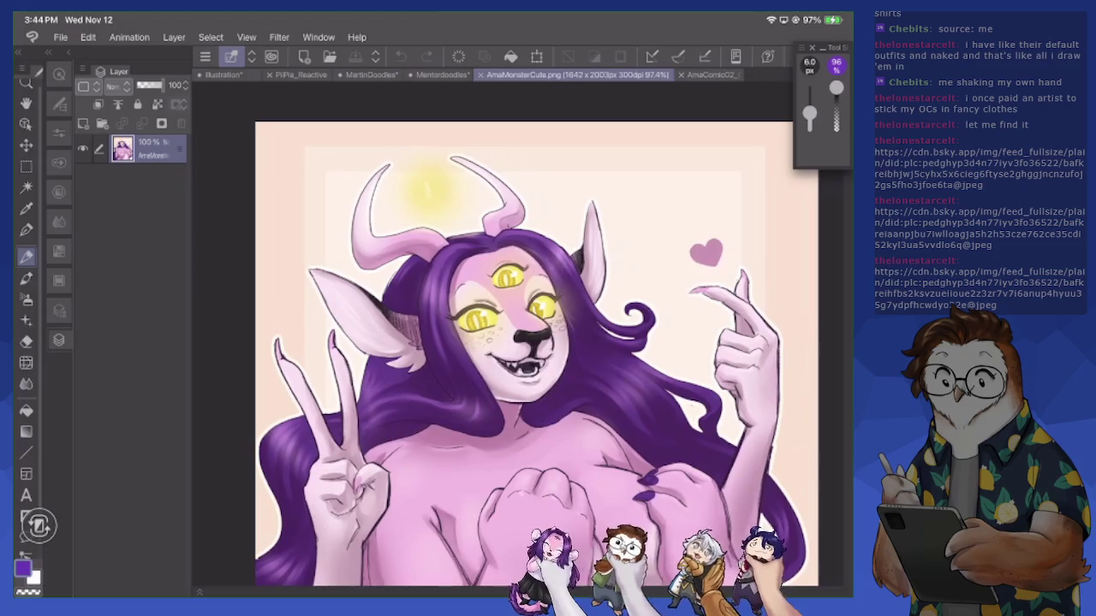
{"action": "left_click", "coordinate": [709, 74]}
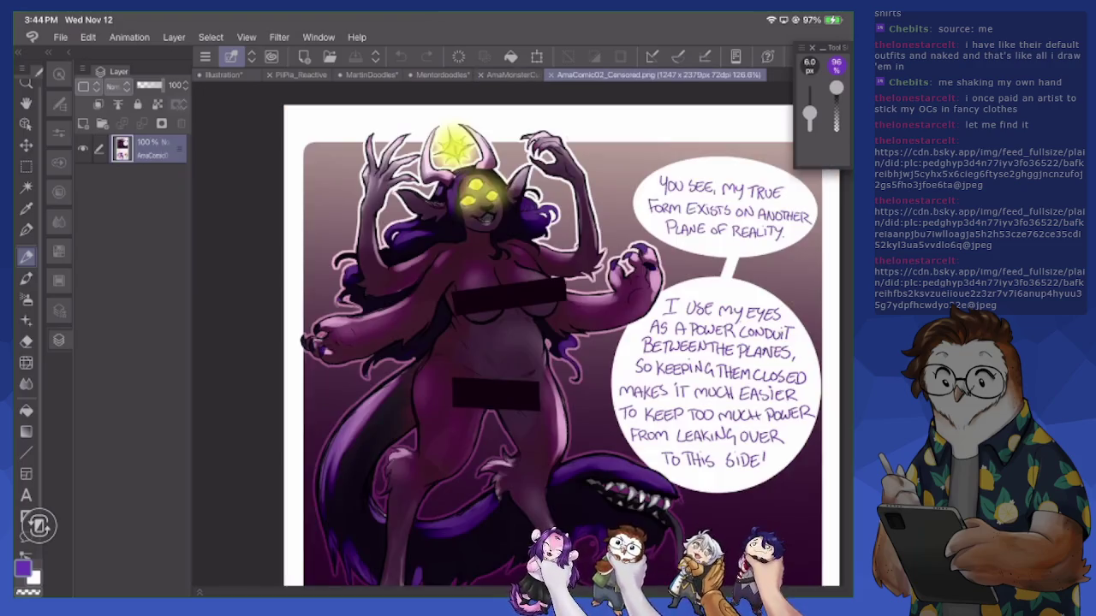
{"action": "left_click", "coordinate": [370, 74]}
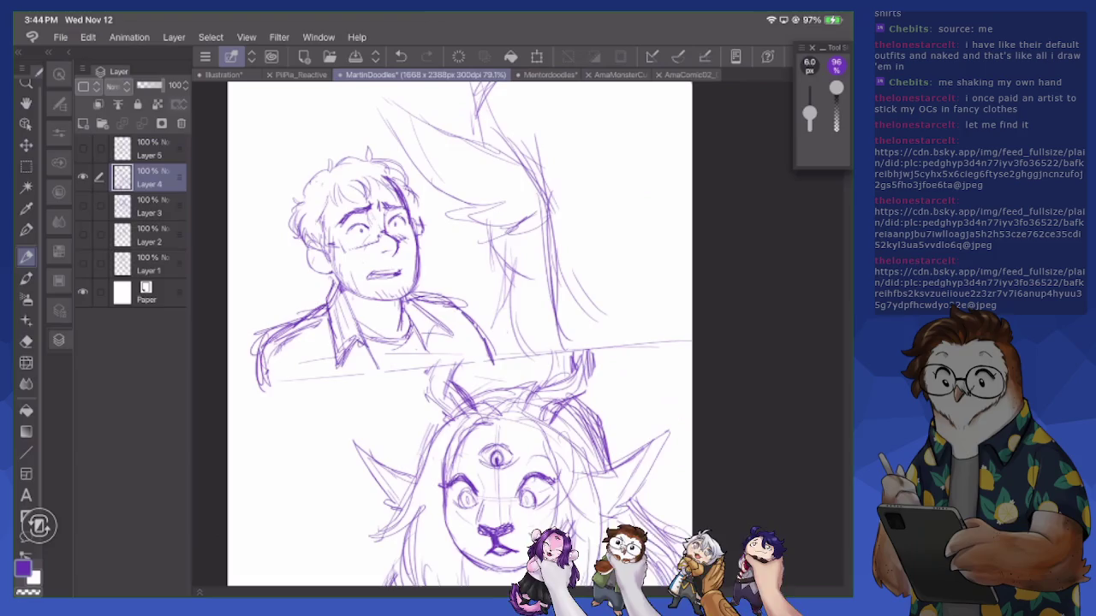
{"action": "scroll", "coordinate": [459, 334], "scroll_direction": "down", "scroll_amount": 5}
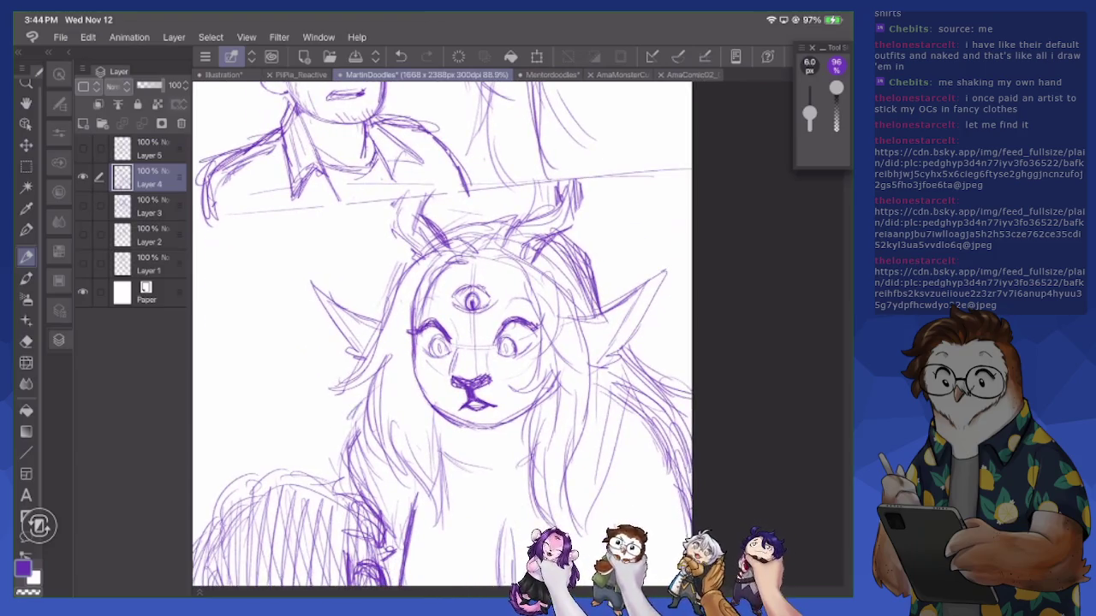
{"action": "left_click_drag", "start_coordinate": [677, 418], "coordinate": [690, 498]}
{"action": "left_click_drag", "start_coordinate": [548, 381], "coordinate": [534, 483]}
{"action": "left_click_drag", "start_coordinate": [541, 409], "coordinate": [556, 512]}
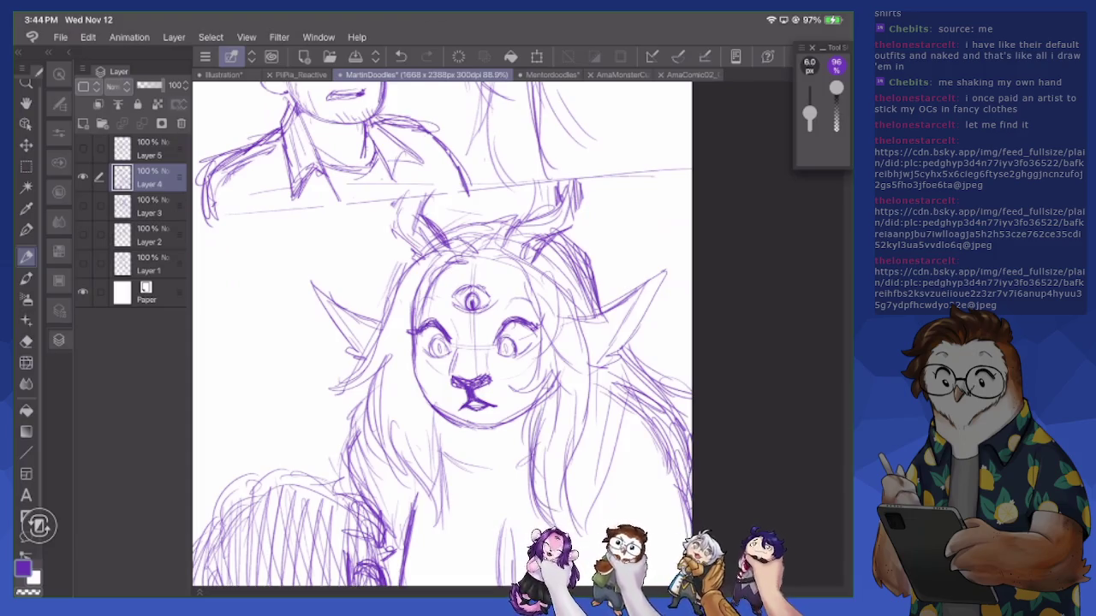
Zoom in closely on the three-eyed creature's face
{"action": "scroll", "coordinate": [480, 334], "scroll_direction": "up", "scroll_amount": 2}
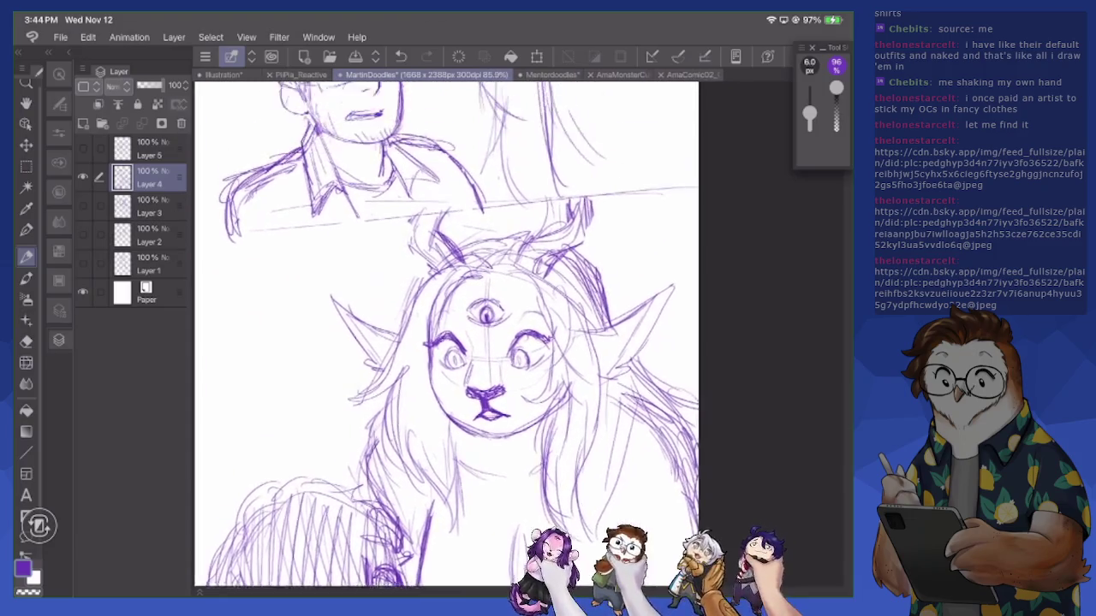
{"action": "scroll", "coordinate": [505, 334], "scroll_direction": "up", "scroll_amount": 3}
{"action": "scroll", "coordinate": [480, 334], "scroll_direction": "up", "scroll_amount": 2}
{"action": "scroll", "coordinate": [479, 333], "scroll_direction": "up", "scroll_amount": 2}
{"action": "scroll", "coordinate": [479, 334], "scroll_direction": "up", "scroll_amount": 3}
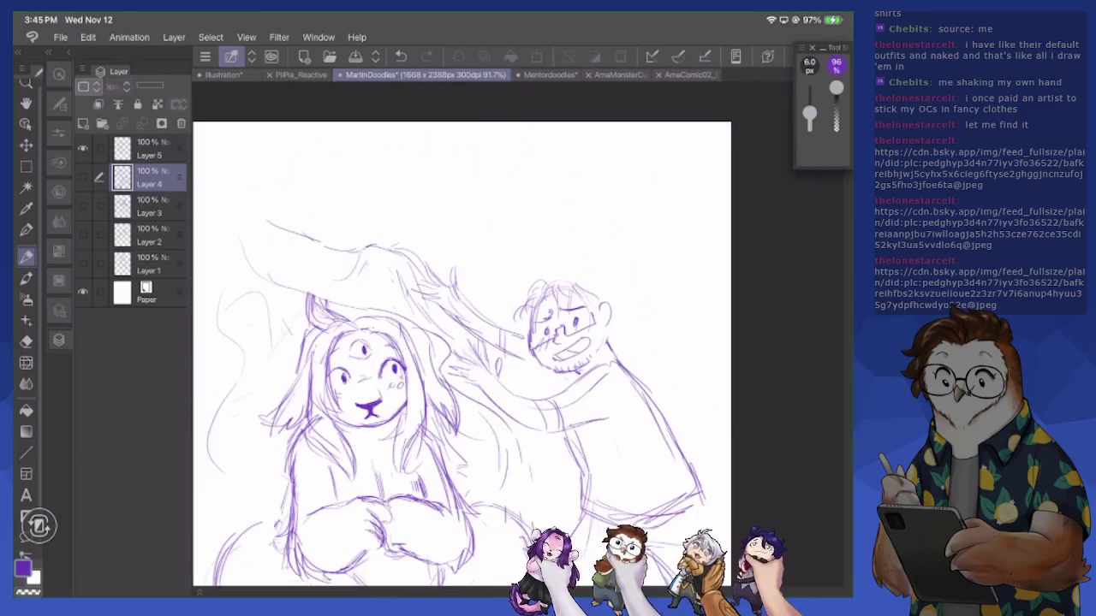
{"action": "scroll", "coordinate": [480, 342], "scroll_direction": "up", "scroll_amount": 3}
{"action": "scroll", "coordinate": [480, 343], "scroll_direction": "up", "scroll_amount": 2}
On Layer 5, darken the creature's mouth line, add a cheek mark and ink the hair's left edge
{"action": "key", "text": "alt+bracketright"}
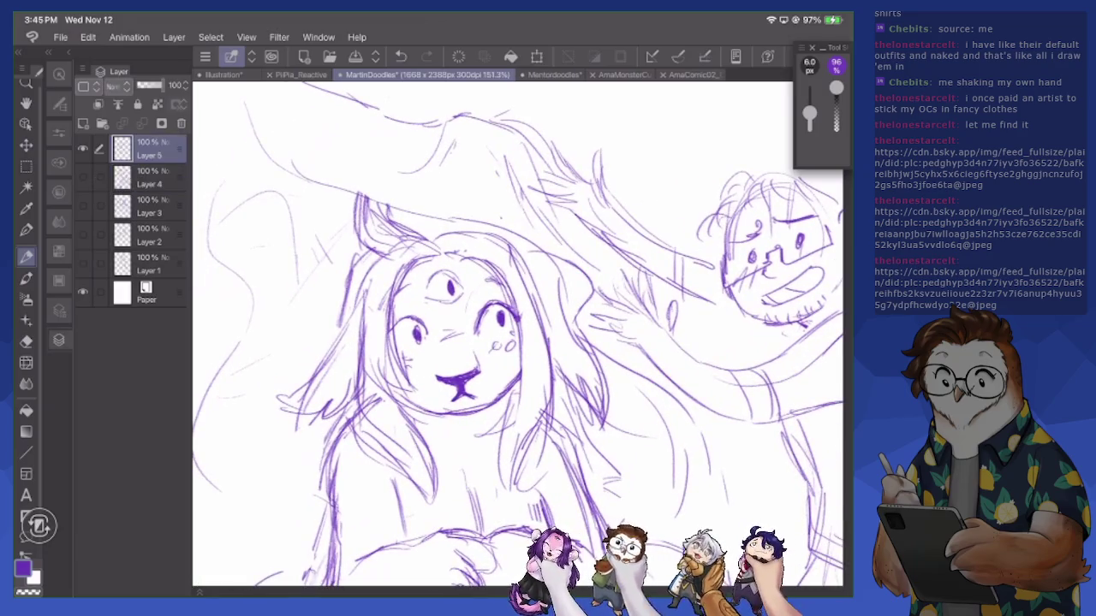
{"action": "left_click_drag", "start_coordinate": [439, 375], "coordinate": [481, 371]}
{"action": "mouse_move", "coordinate": [485, 341]}
{"action": "left_mouse_down"}
{"action": "mouse_move", "coordinate": [501, 336]}
{"action": "mouse_move", "coordinate": [478, 328]}
{"action": "mouse_move", "coordinate": [505, 300]}
{"action": "left_mouse_up"}
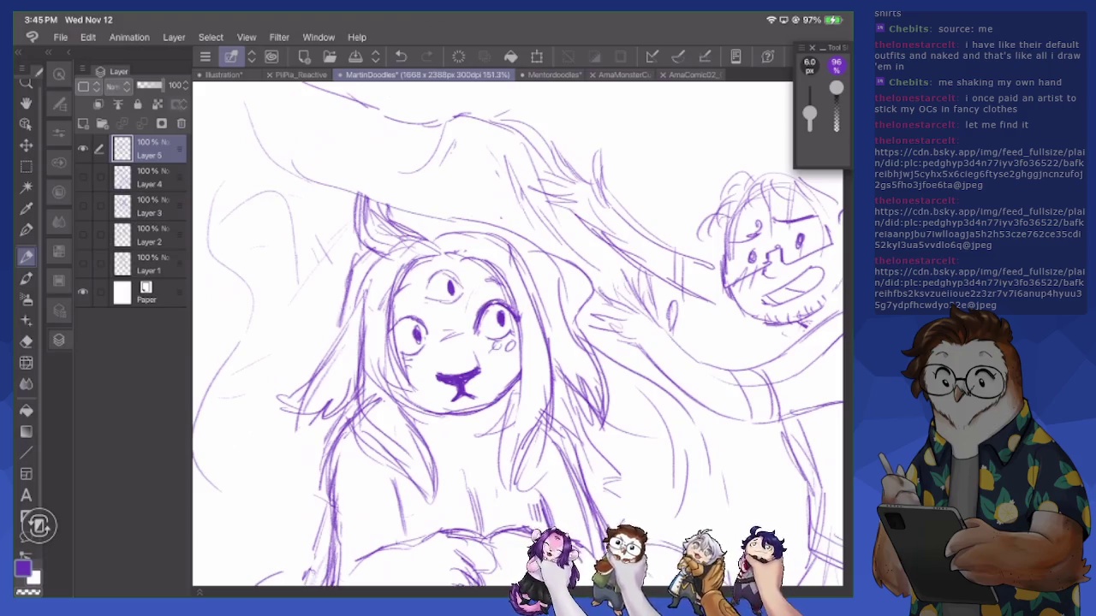
{"action": "mouse_move", "coordinate": [351, 198]}
{"action": "left_mouse_down"}
{"action": "mouse_move", "coordinate": [348, 231]}
{"action": "mouse_move", "coordinate": [387, 258]}
{"action": "mouse_move", "coordinate": [372, 228]}
{"action": "mouse_move", "coordinate": [399, 241]}
{"action": "mouse_move", "coordinate": [382, 246]}
{"action": "left_mouse_up"}
Erase stray hair strokes on the head and redraw short strands and the left hair edge
{"action": "key", "text": "e"}
{"action": "left_click_drag", "start_coordinate": [411, 206], "coordinate": [373, 234]}
{"action": "key", "text": "p"}
{"action": "left_click_drag", "start_coordinate": [375, 190], "coordinate": [373, 214]}
{"action": "left_click_drag", "start_coordinate": [371, 214], "coordinate": [404, 240]}
{"action": "mouse_move", "coordinate": [346, 193]}
{"action": "left_mouse_down"}
{"action": "mouse_move", "coordinate": [366, 241]}
{"action": "mouse_move", "coordinate": [387, 254]}
{"action": "mouse_move", "coordinate": [360, 328]}
{"action": "left_mouse_up"}
{"action": "left_click_drag", "start_coordinate": [369, 262], "coordinate": [358, 408]}
Erase and redraw the left cheek outline, and add a stroke along the right cheek and jaw
{"action": "key", "text": "e"}
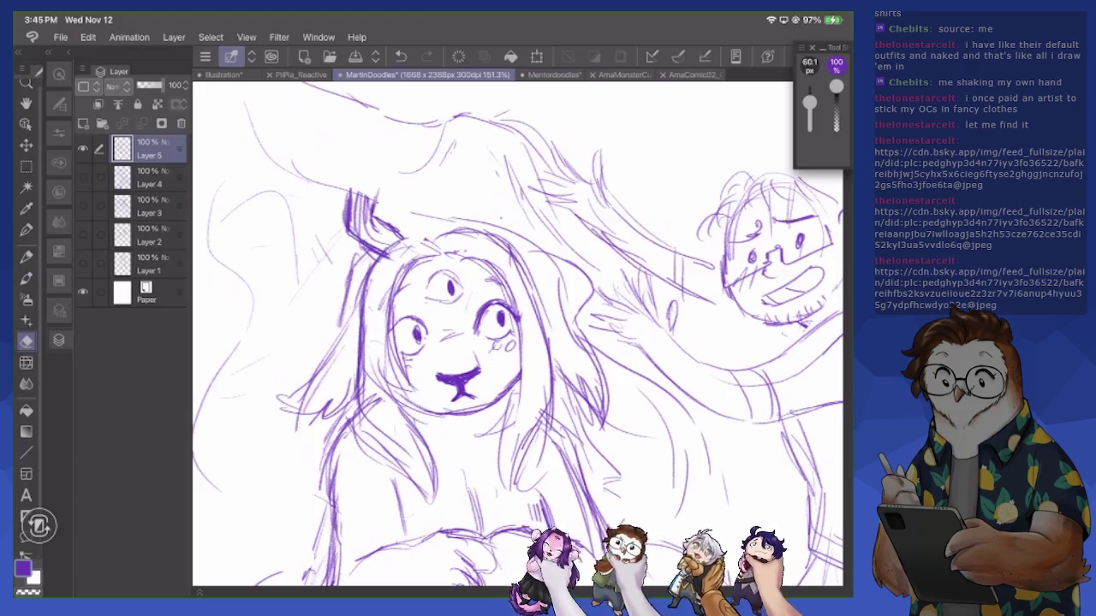
{"action": "mouse_move", "coordinate": [373, 363]}
{"action": "left_mouse_down"}
{"action": "mouse_move", "coordinate": [378, 439]}
{"action": "mouse_move", "coordinate": [404, 463]}
{"action": "mouse_move", "coordinate": [392, 411]}
{"action": "left_mouse_up"}
{"action": "left_click_drag", "start_coordinate": [399, 317], "coordinate": [404, 390]}
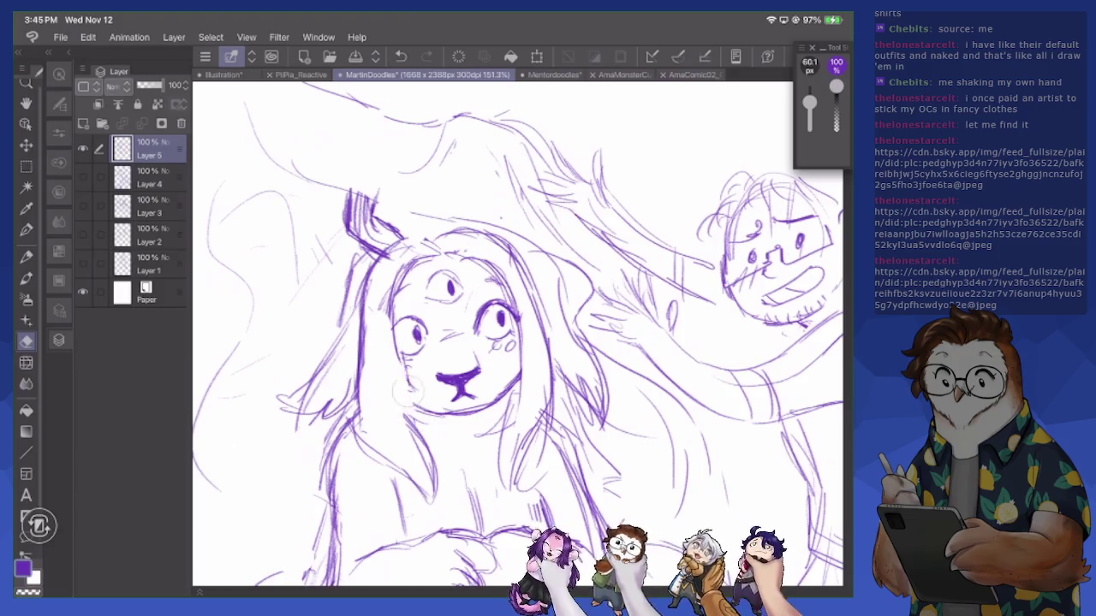
{"action": "key", "text": "p"}
{"action": "left_click_drag", "start_coordinate": [403, 274], "coordinate": [394, 366]}
{"action": "left_click_drag", "start_coordinate": [391, 308], "coordinate": [424, 384]}
{"action": "left_click_drag", "start_coordinate": [394, 368], "coordinate": [419, 430]}
{"action": "left_click_drag", "start_coordinate": [522, 357], "coordinate": [510, 414]}
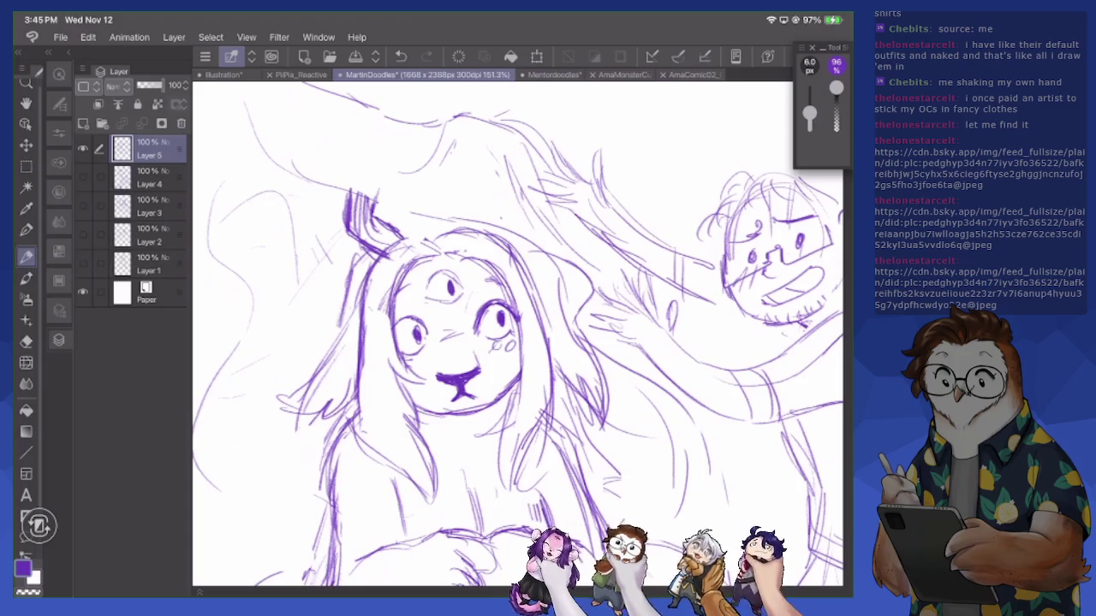
Select the creature's right eye and cheek area and transform it into a better position
{"action": "key", "text": "m"}
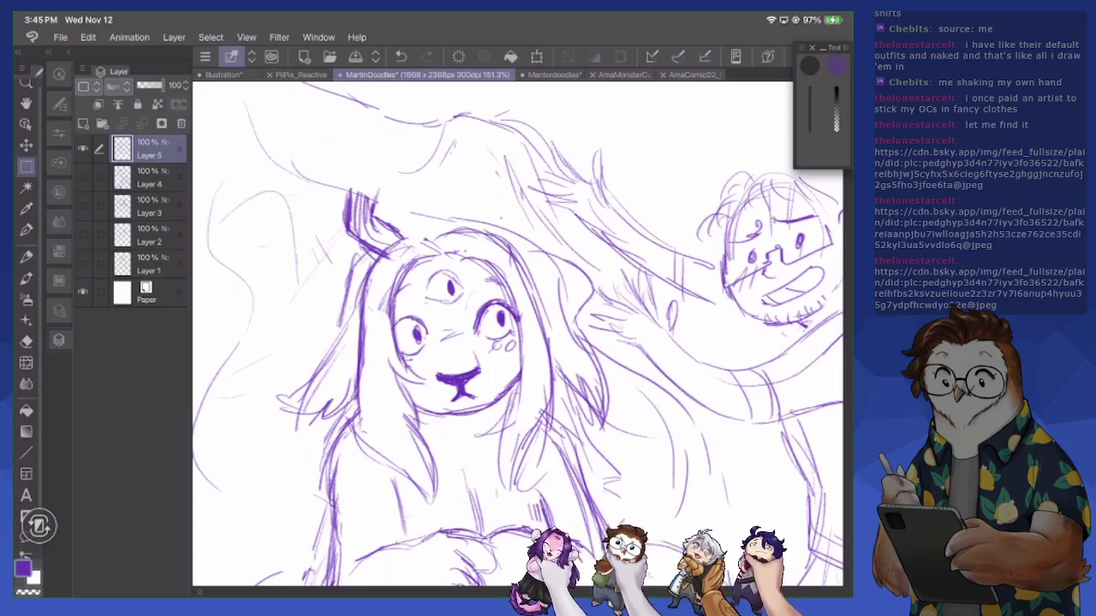
{"action": "left_click_drag", "start_coordinate": [471, 332], "coordinate": [475, 310]}
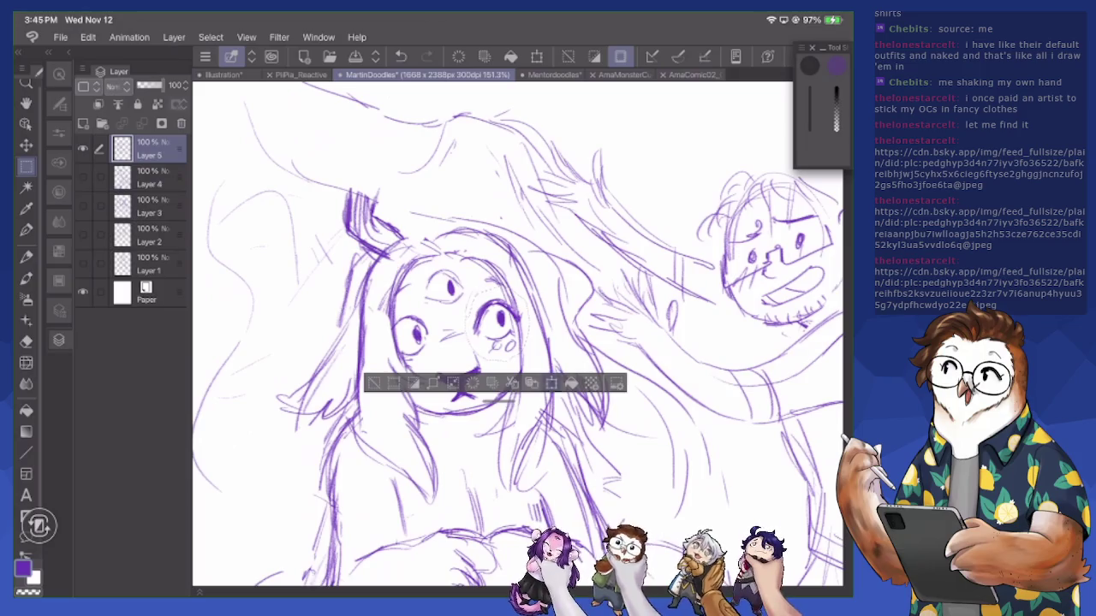
{"action": "key", "text": "ctrl+t"}
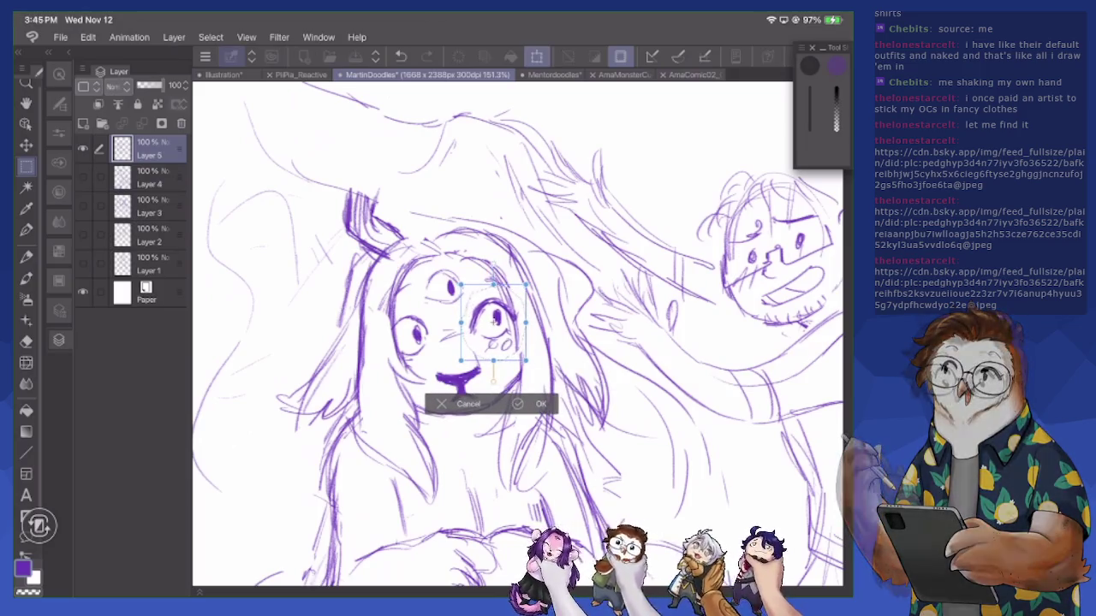
{"action": "left_click", "coordinate": [531, 403]}
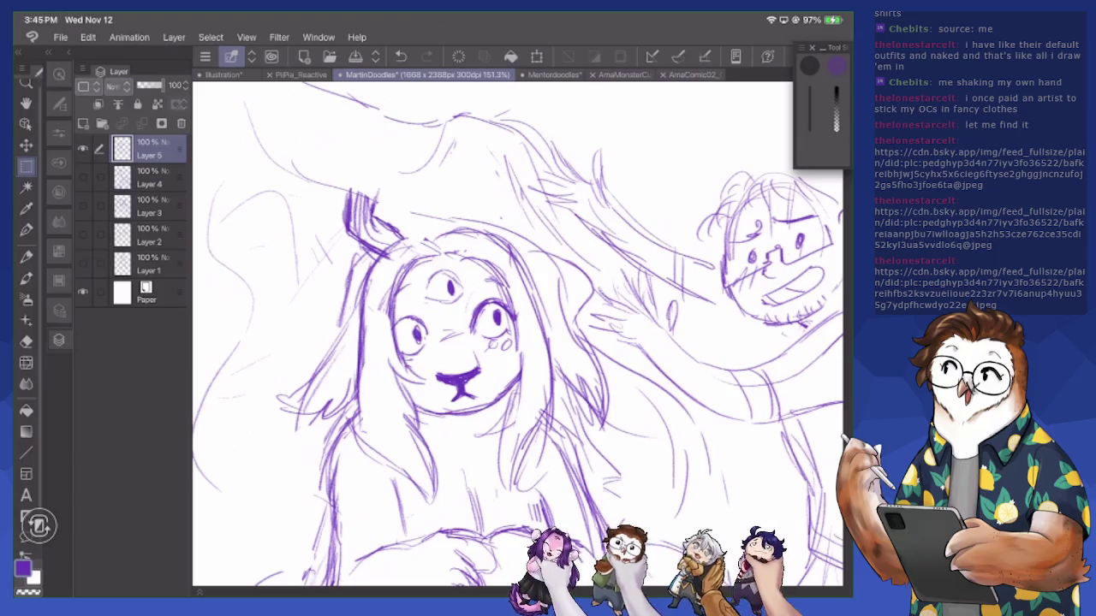
{"action": "key", "text": "p"}
{"action": "left_click", "coordinate": [691, 74]}
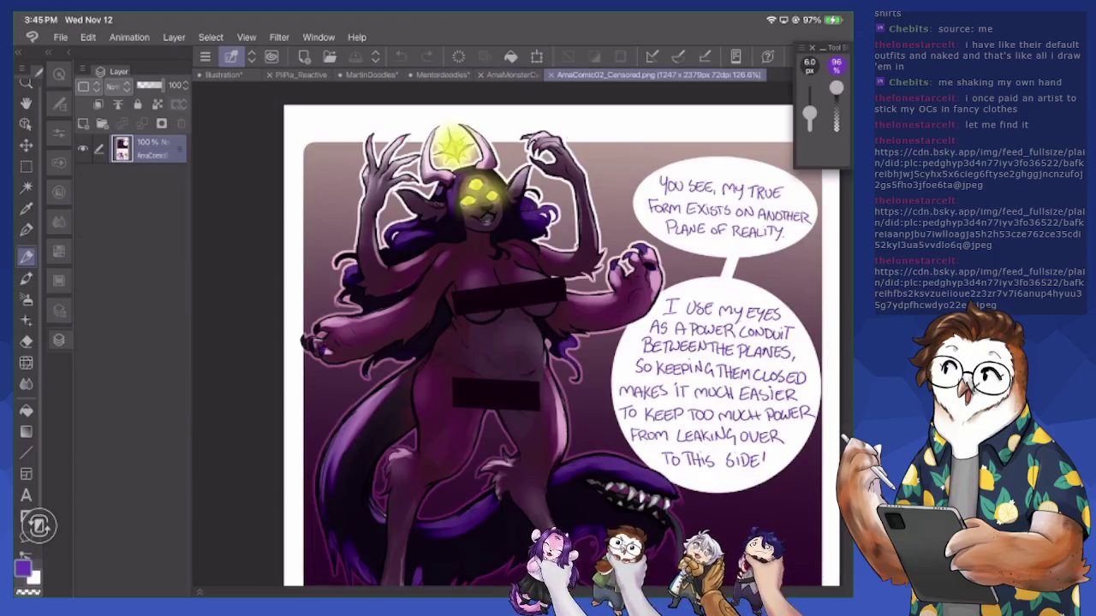
{"action": "scroll", "coordinate": [513, 333], "scroll_direction": "up", "scroll_amount": 3}
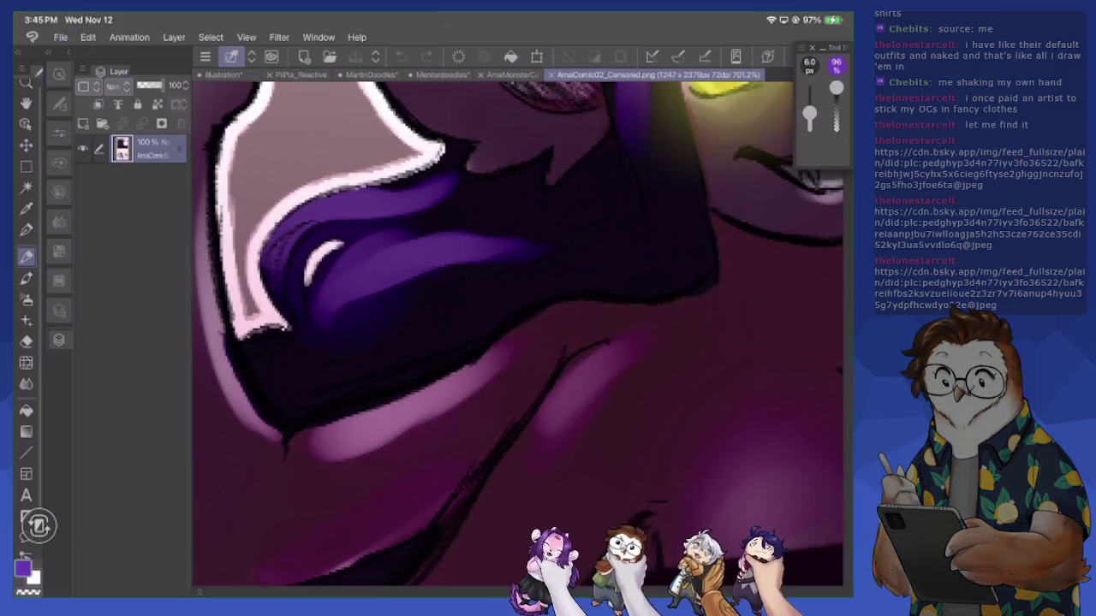
{"action": "scroll", "coordinate": [692, 325], "scroll_direction": "up", "scroll_amount": 2}
{"action": "scroll", "coordinate": [754, 299], "scroll_direction": "up", "scroll_amount": 2}
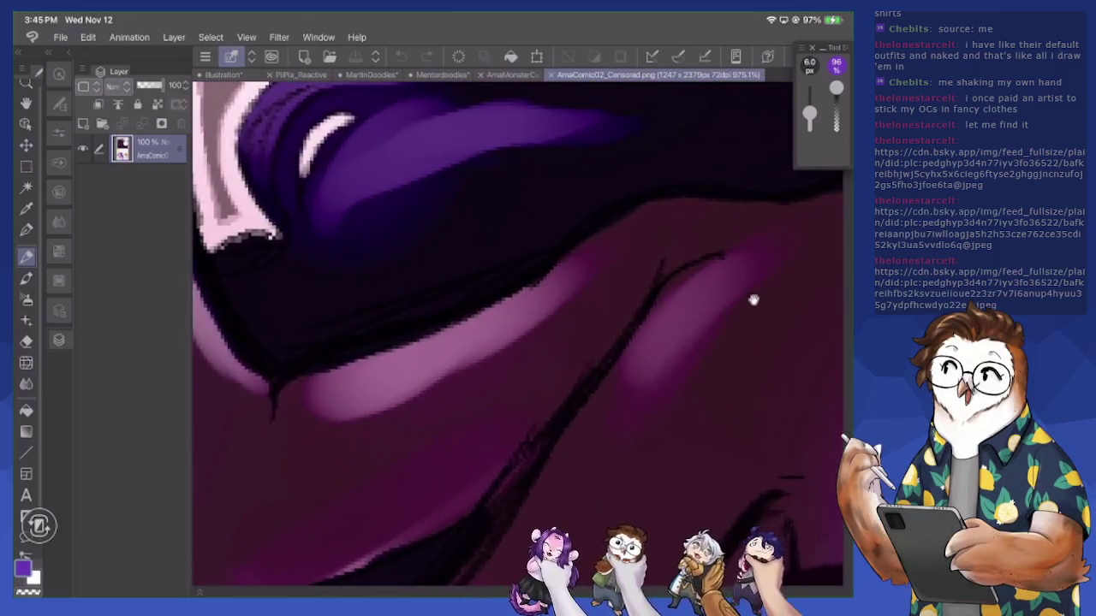
{"action": "scroll", "coordinate": [702, 265], "scroll_direction": "down", "scroll_amount": 3}
{"action": "scroll", "coordinate": [614, 281], "scroll_direction": "down", "scroll_amount": 3}
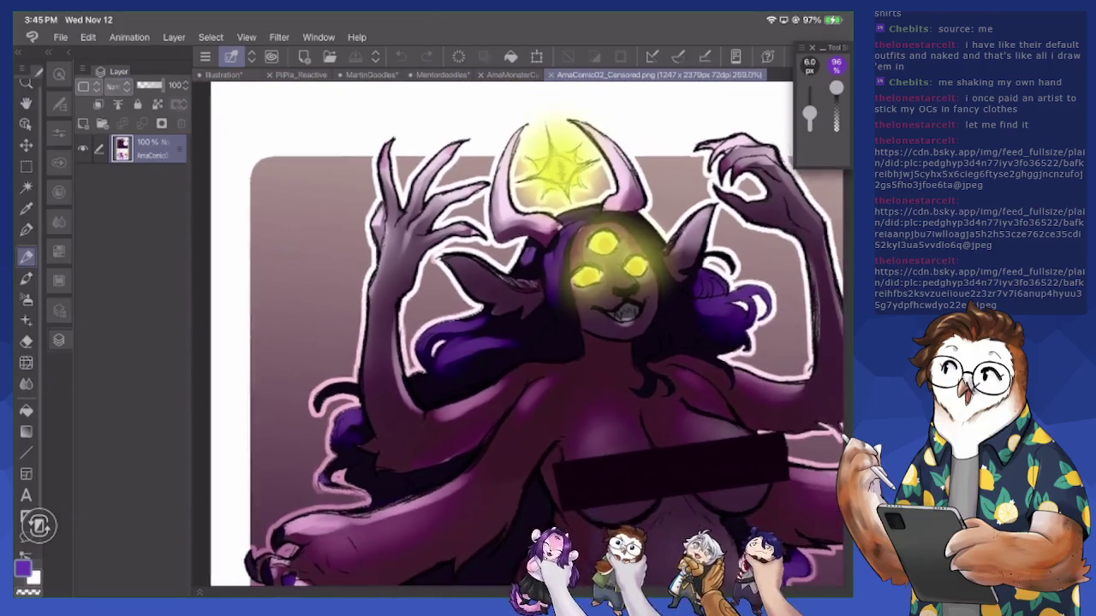
{"action": "scroll", "coordinate": [518, 338], "scroll_direction": "down", "scroll_amount": 1}
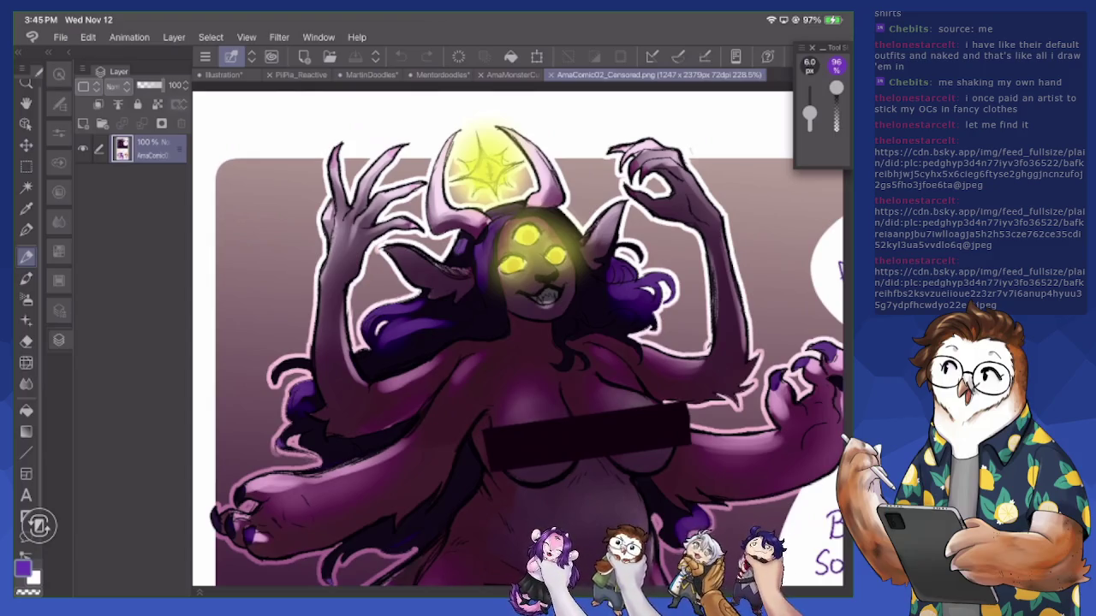
Back on MartinDoodles, sketch the woman's lower body outline, chest and right arm
{"action": "left_click", "coordinate": [370, 74]}
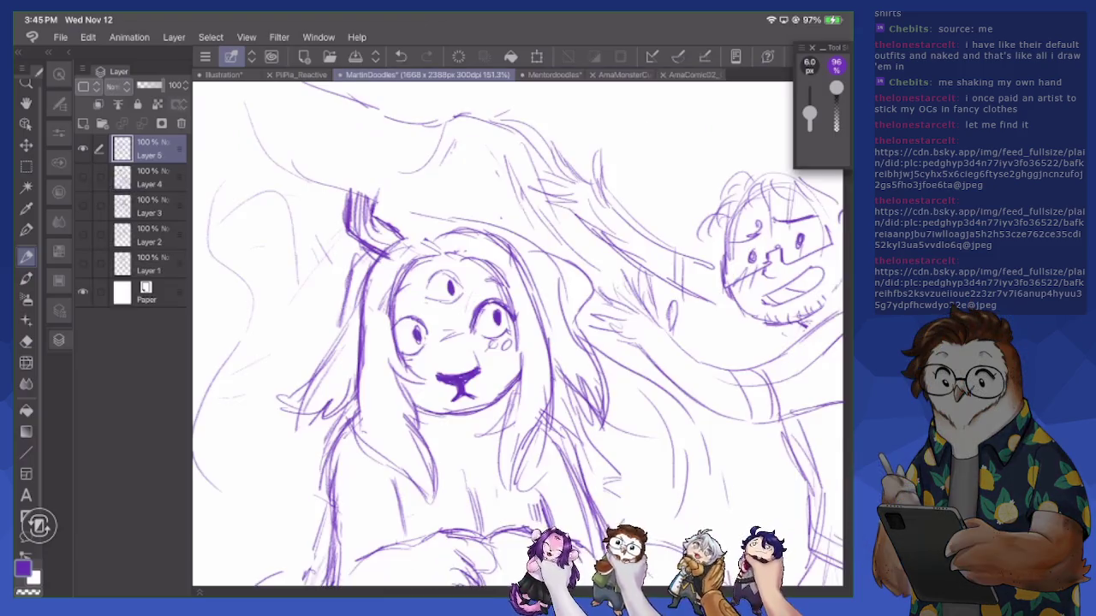
{"action": "scroll", "coordinate": [519, 334], "scroll_direction": "down", "scroll_amount": 5}
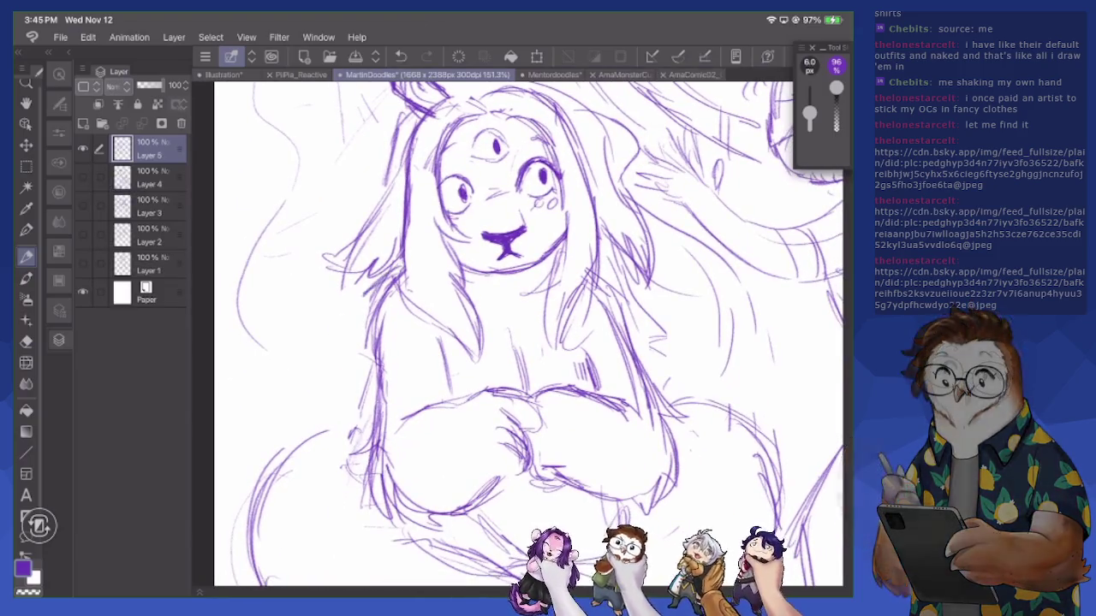
{"action": "mouse_move", "coordinate": [348, 353]}
{"action": "left_mouse_down"}
{"action": "mouse_move", "coordinate": [310, 430]}
{"action": "mouse_move", "coordinate": [416, 385]}
{"action": "mouse_move", "coordinate": [441, 389]}
{"action": "left_mouse_up"}
{"action": "left_click_drag", "start_coordinate": [614, 364], "coordinate": [637, 384]}
{"action": "left_click_drag", "start_coordinate": [625, 291], "coordinate": [707, 402]}
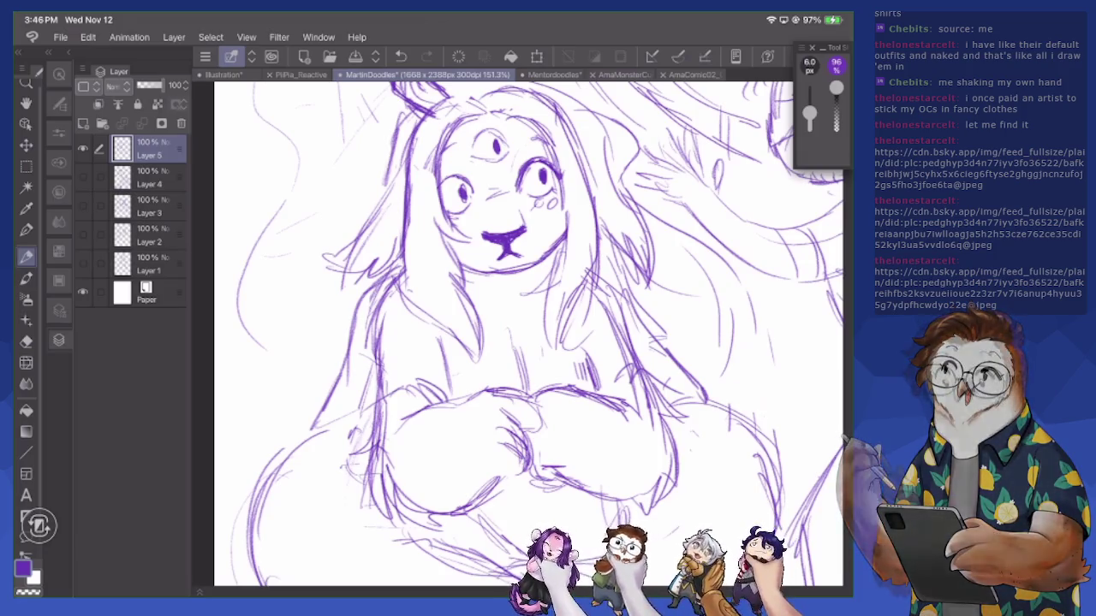
Add strokes at the top of her head and down the left side of her hair and body
{"action": "scroll", "coordinate": [522, 334], "scroll_direction": "up", "scroll_amount": 3}
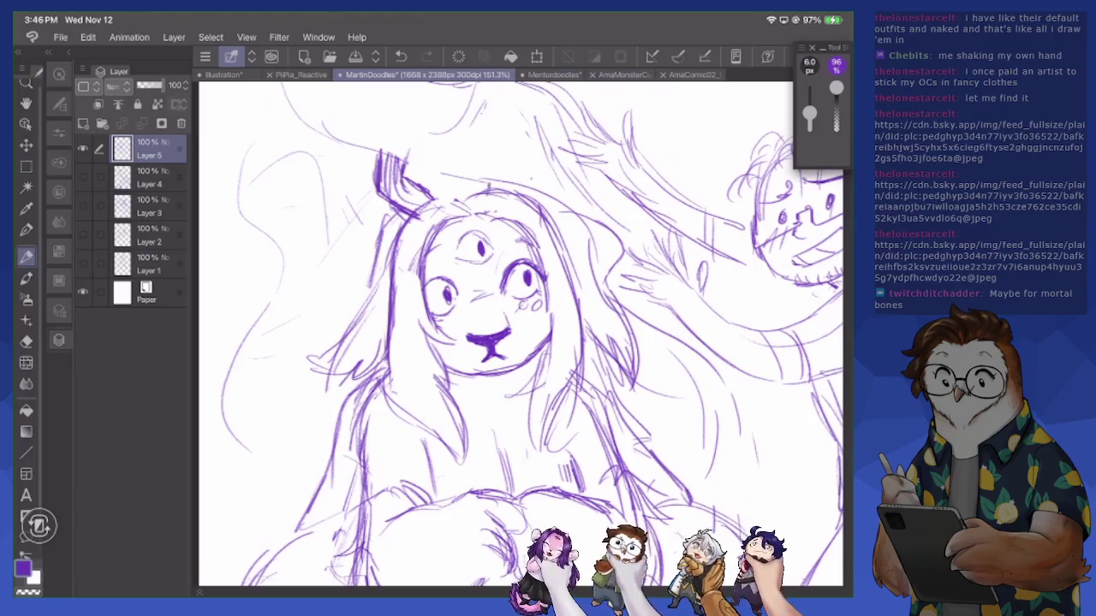
{"action": "left_click_drag", "start_coordinate": [488, 194], "coordinate": [495, 182]}
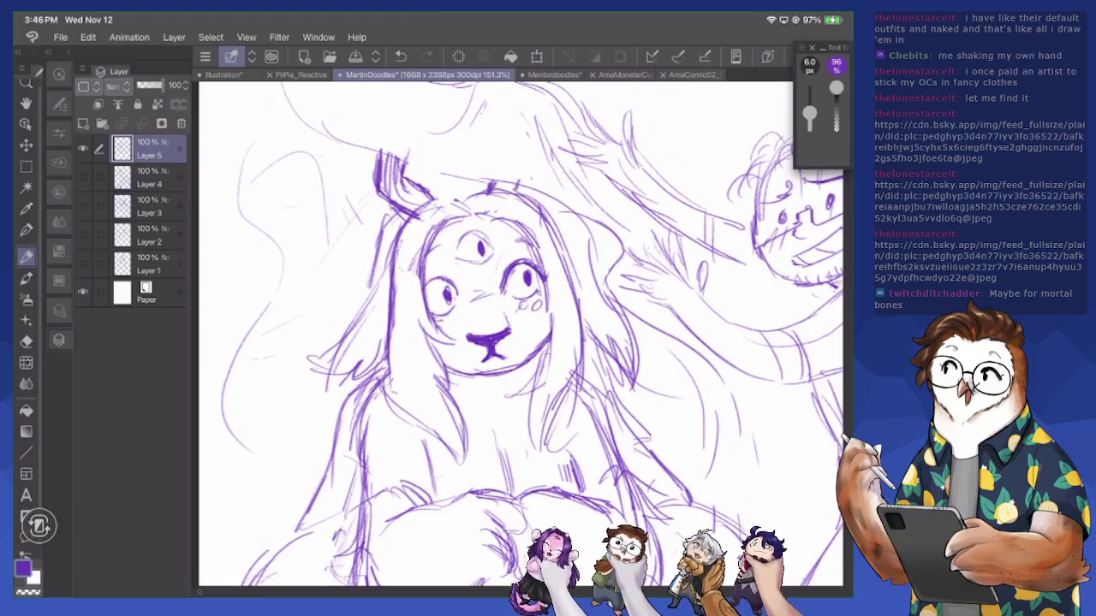
{"action": "left_click_drag", "start_coordinate": [422, 183], "coordinate": [452, 180]}
{"action": "mouse_move", "coordinate": [392, 208]}
{"action": "left_mouse_down"}
{"action": "mouse_move", "coordinate": [366, 241]}
{"action": "mouse_move", "coordinate": [359, 311]}
{"action": "left_mouse_up"}
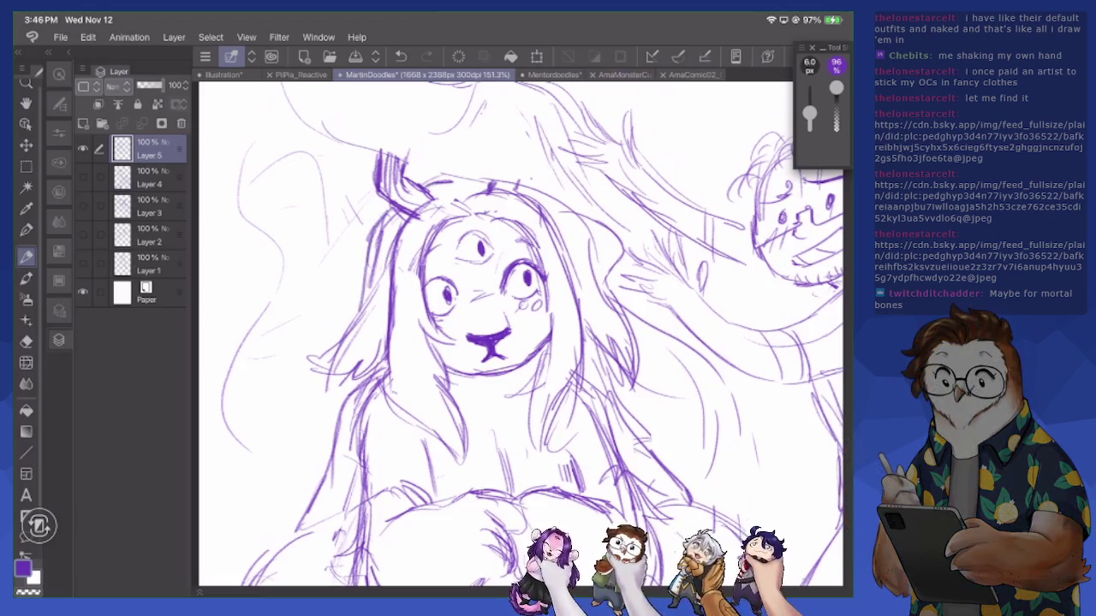
{"action": "left_click_drag", "start_coordinate": [370, 262], "coordinate": [356, 318]}
{"action": "left_click_drag", "start_coordinate": [344, 376], "coordinate": [286, 514]}
{"action": "left_click_drag", "start_coordinate": [318, 459], "coordinate": [302, 529]}
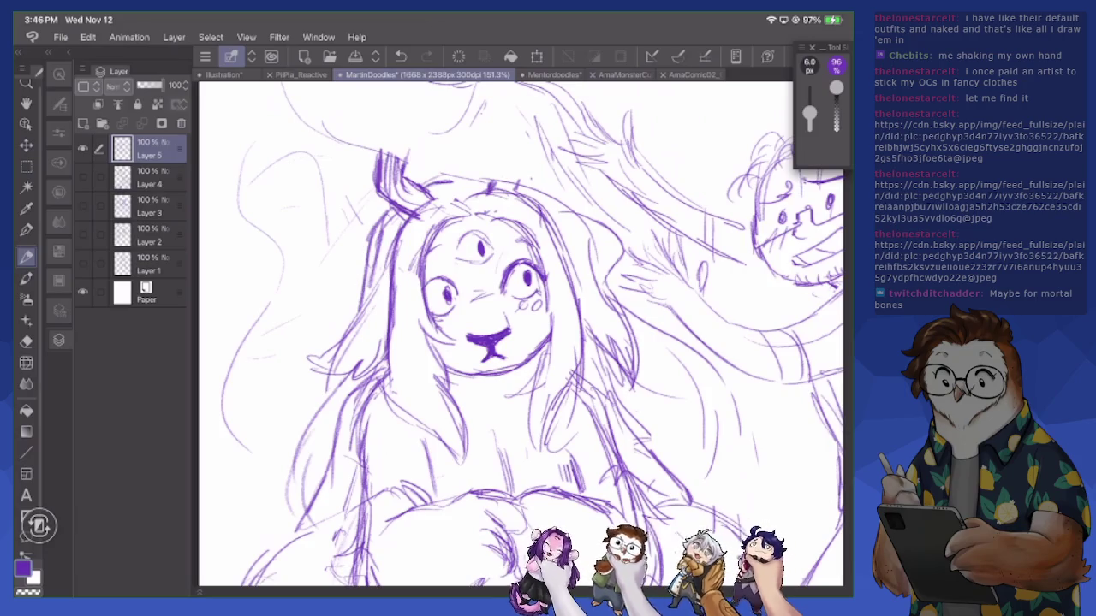
{"action": "left_click_drag", "start_coordinate": [624, 380], "coordinate": [649, 457]}
Sketch the left edge of the lower body and short strokes around the arms and lap
{"action": "scroll", "coordinate": [514, 334], "scroll_direction": "down", "scroll_amount": 3}
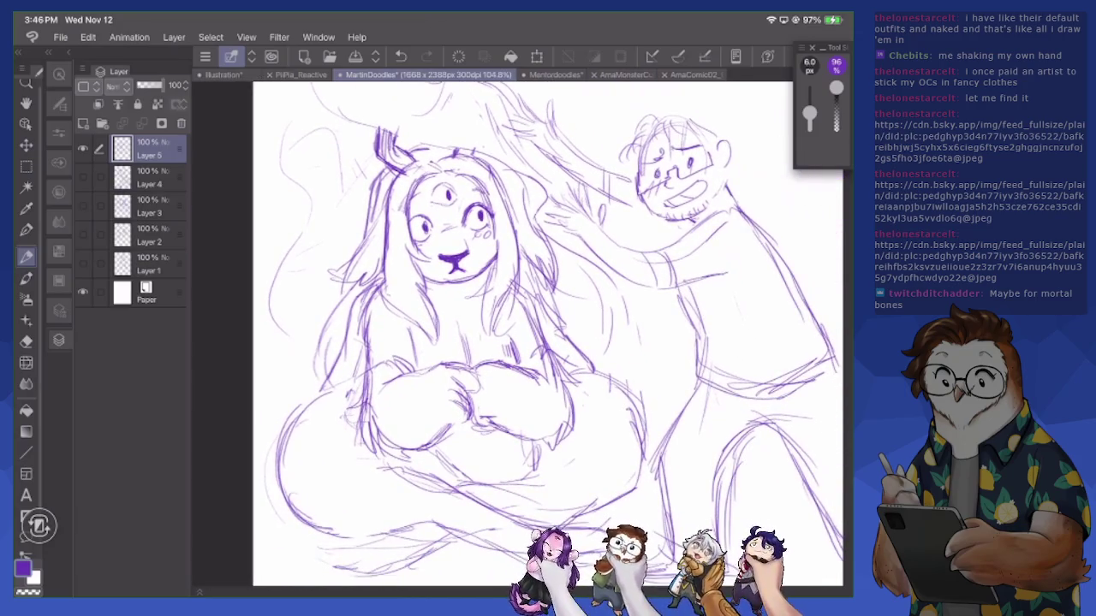
{"action": "left_click_drag", "start_coordinate": [346, 405], "coordinate": [279, 423]}
{"action": "left_click_drag", "start_coordinate": [498, 449], "coordinate": [537, 476]}
{"action": "left_click_drag", "start_coordinate": [536, 439], "coordinate": [544, 464]}
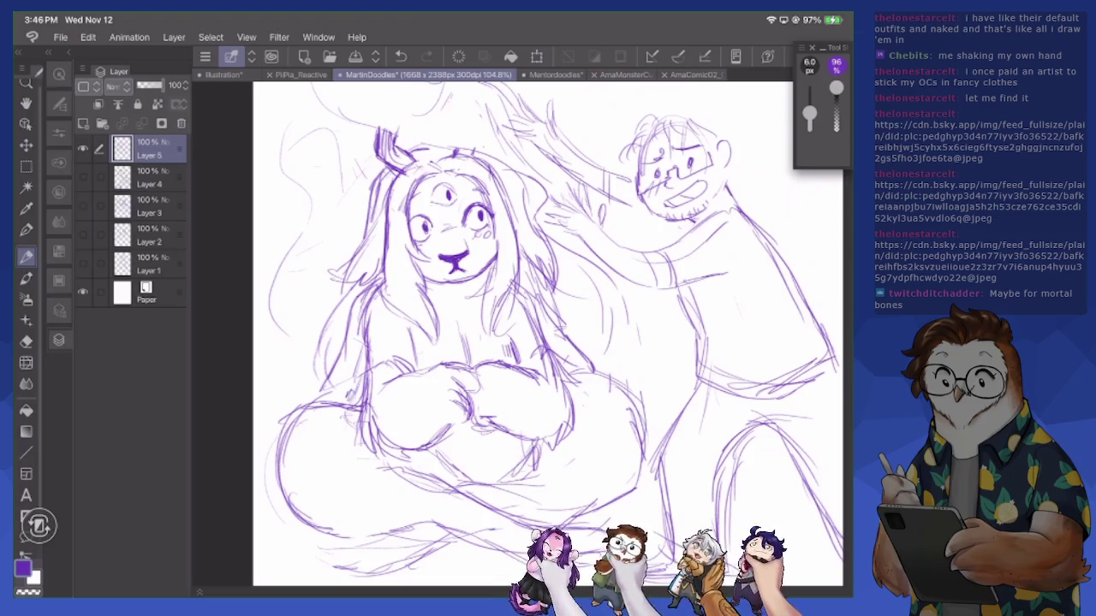
{"action": "left_click_drag", "start_coordinate": [553, 342], "coordinate": [592, 382]}
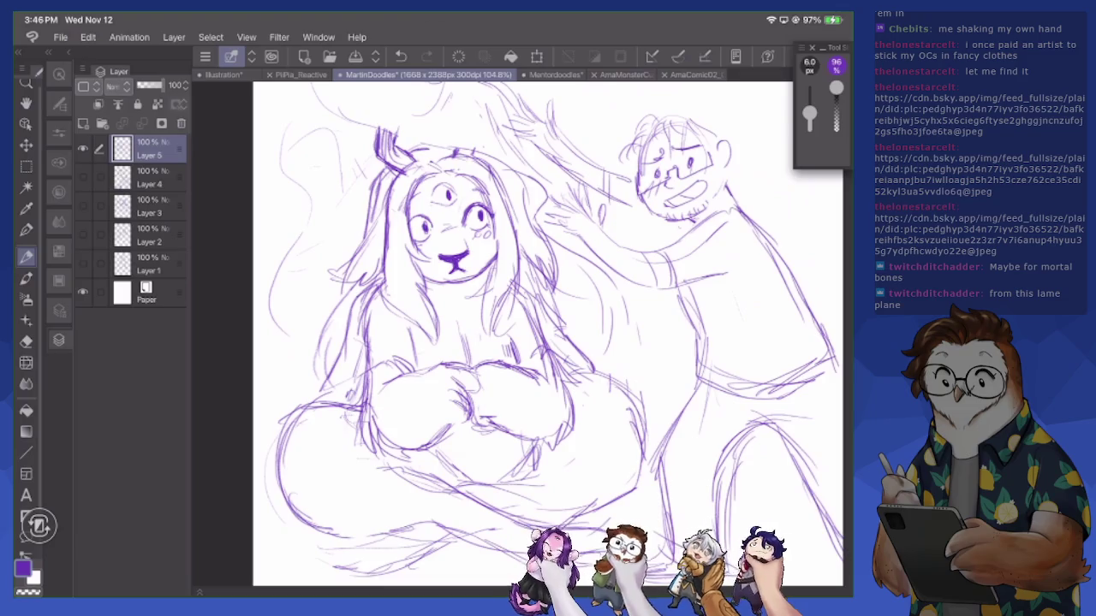
Add strokes along the woman's left hair and erase stray lines beside it
{"action": "scroll", "coordinate": [585, 246], "scroll_direction": "up", "scroll_amount": 2}
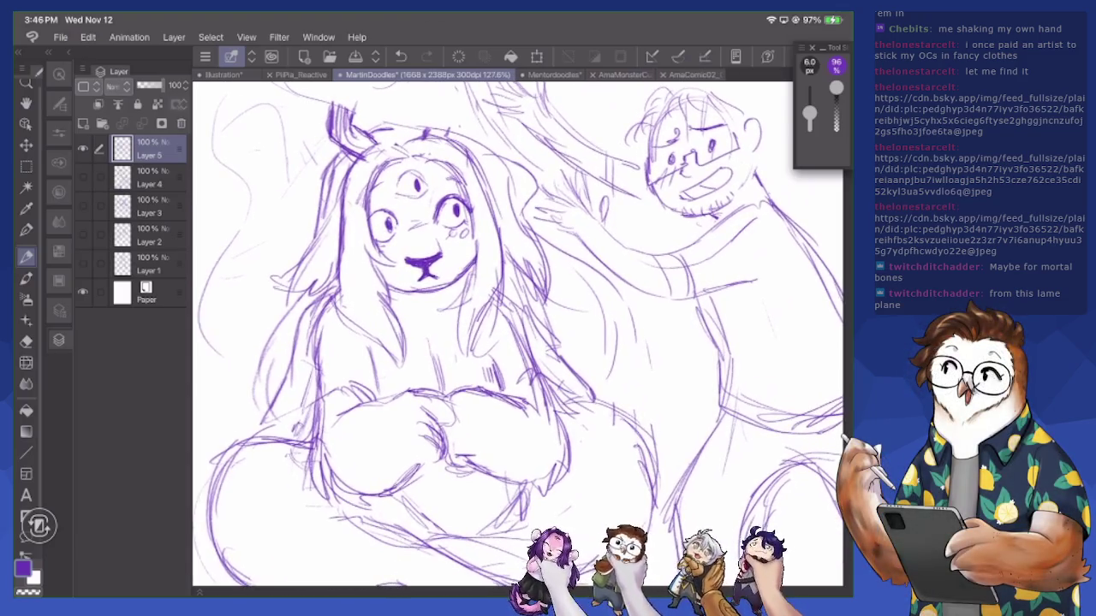
{"action": "left_click_drag", "start_coordinate": [307, 363], "coordinate": [329, 298]}
{"action": "key", "text": "e"}
{"action": "left_click_drag", "start_coordinate": [334, 208], "coordinate": [343, 319]}
{"action": "key", "text": "p"}
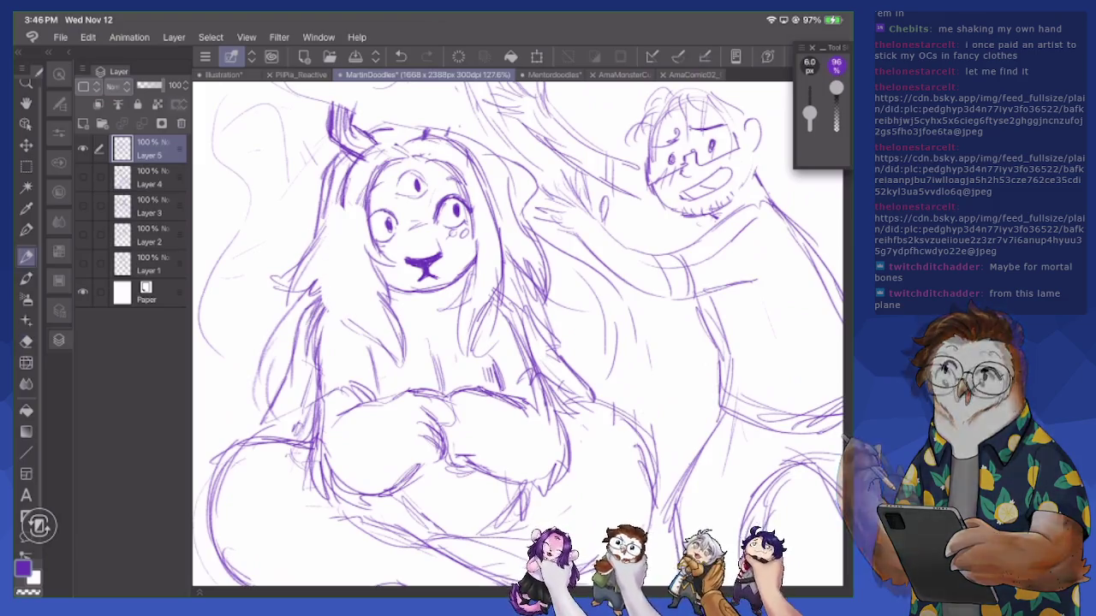
{"action": "scroll", "coordinate": [514, 334], "scroll_direction": "up", "scroll_amount": 1}
Redraw the left face and hair, add chest strokes, and touch up the right cheek and hair
{"action": "left_click_drag", "start_coordinate": [370, 201], "coordinate": [358, 317]}
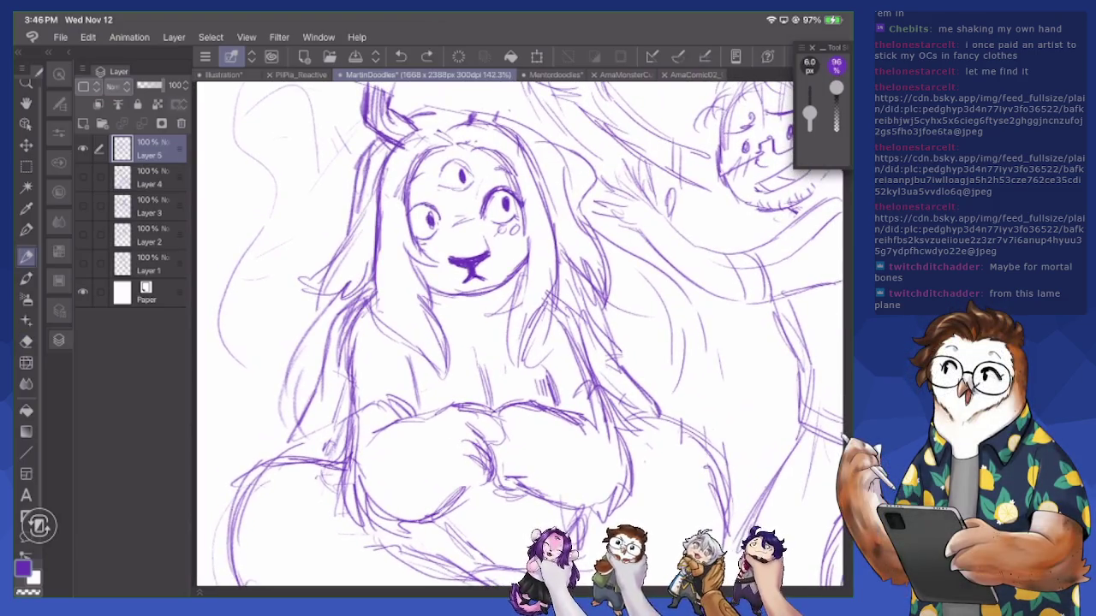
{"action": "left_click_drag", "start_coordinate": [375, 221], "coordinate": [376, 313]}
{"action": "mouse_move", "coordinate": [428, 351]}
{"action": "left_mouse_down"}
{"action": "mouse_move", "coordinate": [431, 402]}
{"action": "mouse_move", "coordinate": [442, 406]}
{"action": "left_mouse_up"}
{"action": "left_click_drag", "start_coordinate": [426, 308], "coordinate": [446, 346]}
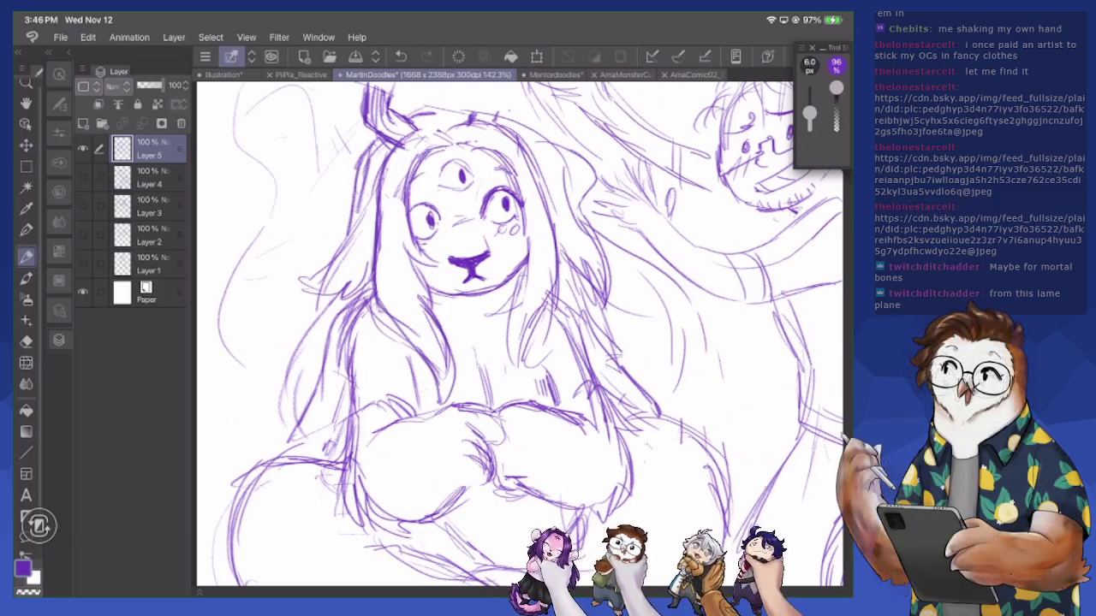
{"action": "left_click_drag", "start_coordinate": [522, 366], "coordinate": [529, 380]}
{"action": "left_click_drag", "start_coordinate": [560, 303], "coordinate": [535, 384]}
{"action": "left_click_drag", "start_coordinate": [521, 214], "coordinate": [519, 301]}
{"action": "left_click_drag", "start_coordinate": [524, 245], "coordinate": [496, 284]}
{"action": "mouse_move", "coordinate": [516, 269]}
{"action": "left_mouse_down"}
{"action": "mouse_move", "coordinate": [483, 293]}
{"action": "mouse_move", "coordinate": [421, 296]}
{"action": "mouse_move", "coordinate": [491, 294]}
{"action": "left_mouse_up"}
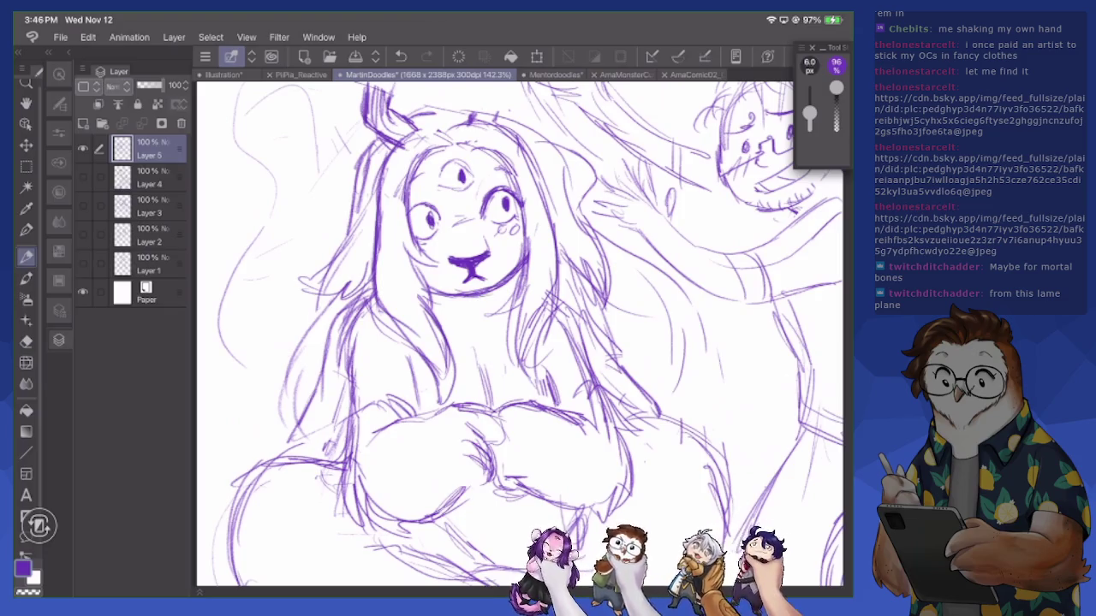
Sketch rough strokes for the bearded man's arm reaching upward
{"action": "left_click_drag", "start_coordinate": [462, 223], "coordinate": [274, 317]}
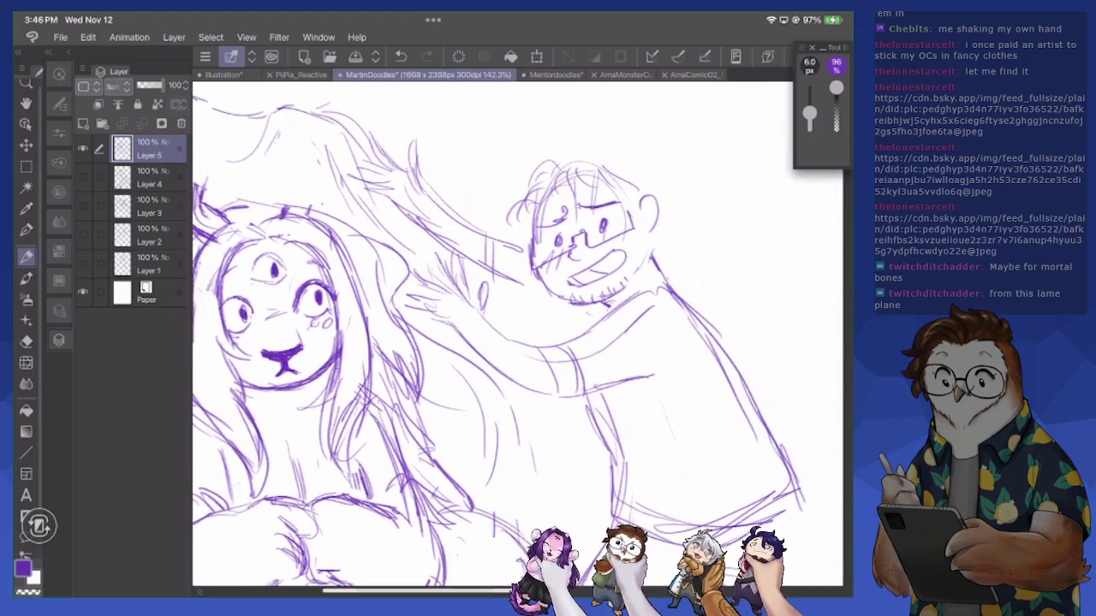
{"action": "mouse_move", "coordinate": [519, 172]}
{"action": "left_mouse_down"}
{"action": "mouse_move", "coordinate": [531, 197]}
{"action": "mouse_move", "coordinate": [593, 147]}
{"action": "mouse_move", "coordinate": [638, 172]}
{"action": "mouse_move", "coordinate": [658, 197]}
{"action": "mouse_move", "coordinate": [666, 296]}
{"action": "left_mouse_up"}
{"action": "left_click_drag", "start_coordinate": [384, 181], "coordinate": [407, 205]}
{"action": "left_click_drag", "start_coordinate": [382, 163], "coordinate": [402, 192]}
{"action": "mouse_move", "coordinate": [373, 139]}
{"action": "left_mouse_down"}
{"action": "mouse_move", "coordinate": [399, 188]}
{"action": "mouse_move", "coordinate": [397, 172]}
{"action": "left_mouse_up"}
{"action": "mouse_move", "coordinate": [383, 143]}
{"action": "left_mouse_down"}
{"action": "mouse_move", "coordinate": [397, 172]}
{"action": "mouse_move", "coordinate": [381, 210]}
{"action": "mouse_move", "coordinate": [492, 248]}
{"action": "left_mouse_up"}
Redraw the man's raised hand with spread fingers and the lines of his lower arm
{"action": "key", "text": "e"}
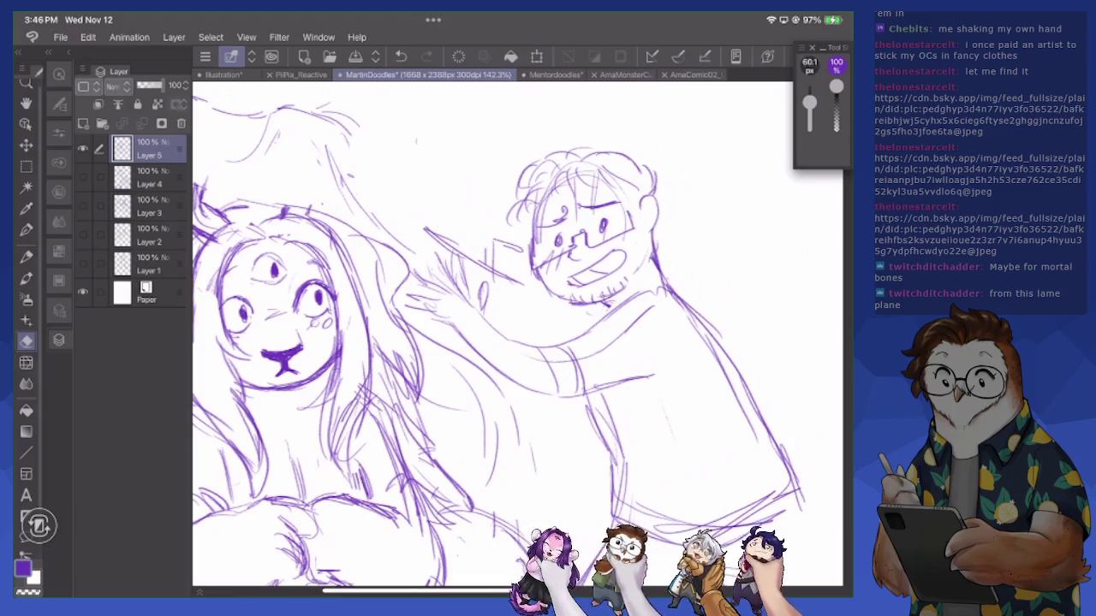
{"action": "key", "text": "p"}
{"action": "mouse_move", "coordinate": [419, 219]}
{"action": "left_mouse_down"}
{"action": "mouse_move", "coordinate": [382, 195]}
{"action": "mouse_move", "coordinate": [402, 200]}
{"action": "mouse_move", "coordinate": [390, 161]}
{"action": "mouse_move", "coordinate": [403, 182]}
{"action": "mouse_move", "coordinate": [408, 145]}
{"action": "left_mouse_up"}
{"action": "mouse_move", "coordinate": [412, 178]}
{"action": "left_mouse_down"}
{"action": "mouse_move", "coordinate": [423, 151]}
{"action": "mouse_move", "coordinate": [439, 212]}
{"action": "mouse_move", "coordinate": [517, 241]}
{"action": "left_mouse_up"}
{"action": "mouse_move", "coordinate": [414, 220]}
{"action": "left_mouse_down"}
{"action": "mouse_move", "coordinate": [477, 267]}
{"action": "mouse_move", "coordinate": [519, 279]}
{"action": "left_mouse_up"}
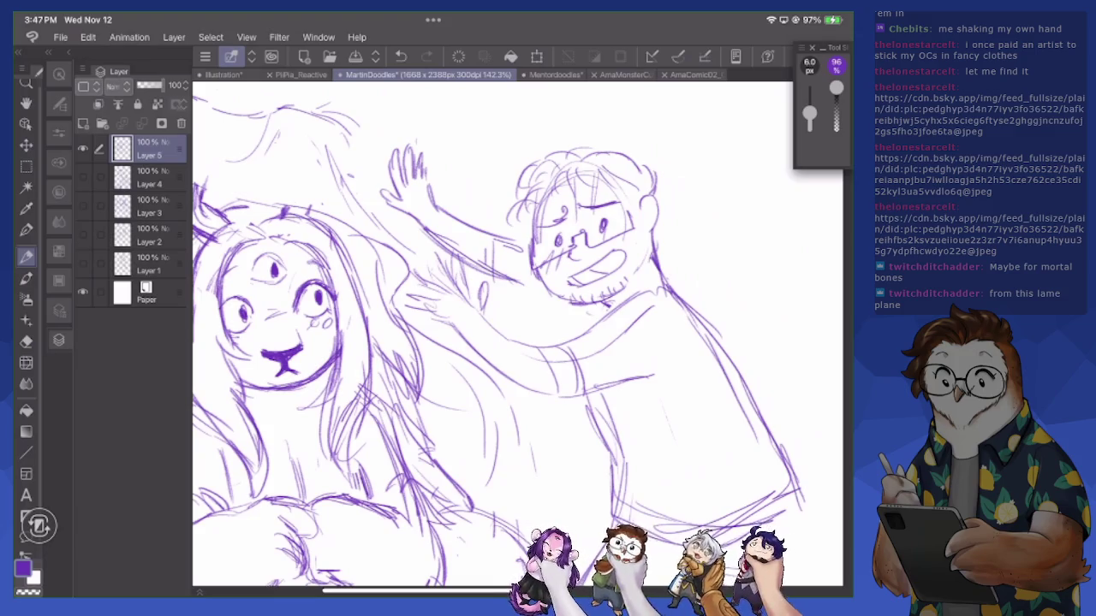
{"action": "mouse_move", "coordinate": [383, 159]}
{"action": "left_mouse_down"}
{"action": "mouse_move", "coordinate": [373, 121]}
{"action": "mouse_move", "coordinate": [387, 156]}
{"action": "left_mouse_up"}
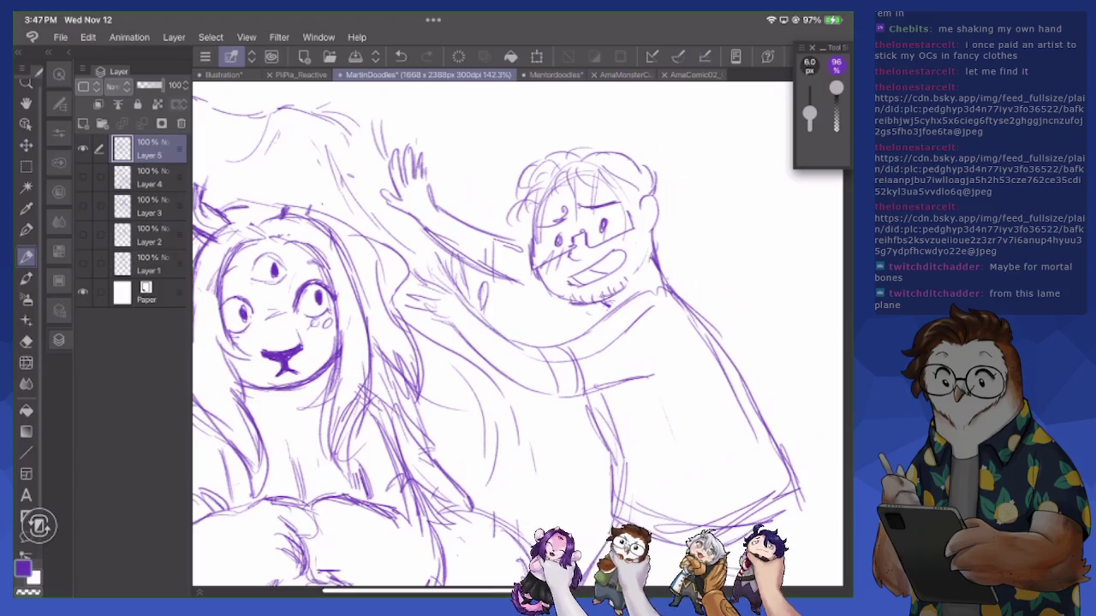
Refine the man's shoulder and the right outline of his body
{"action": "left_click_drag", "start_coordinate": [565, 305], "coordinate": [677, 308]}
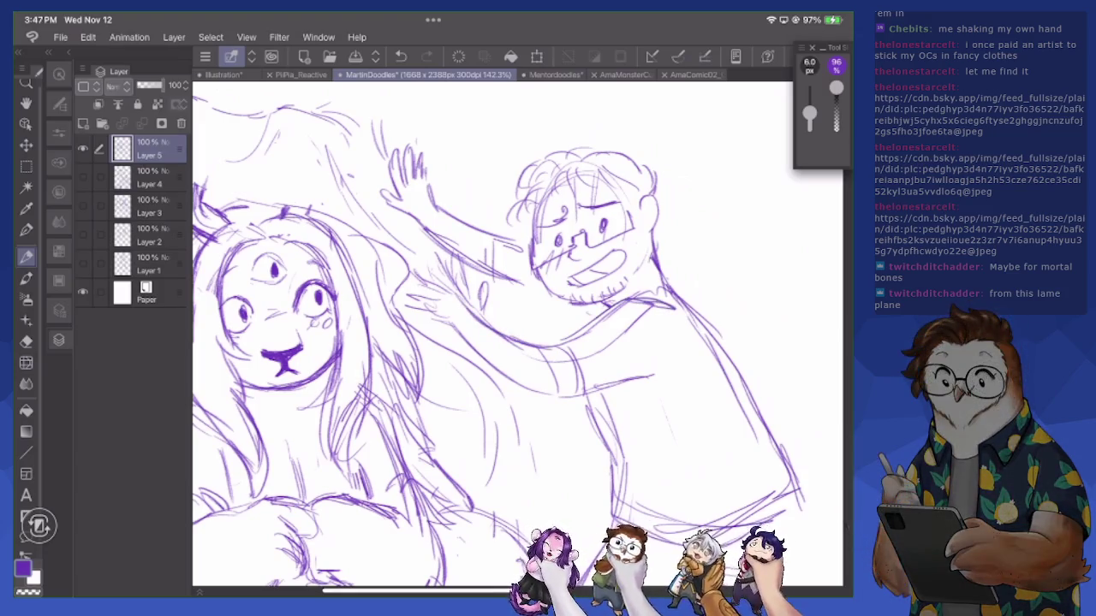
{"action": "left_click_drag", "start_coordinate": [657, 261], "coordinate": [723, 342]}
{"action": "left_click_drag", "start_coordinate": [685, 296], "coordinate": [771, 419]}
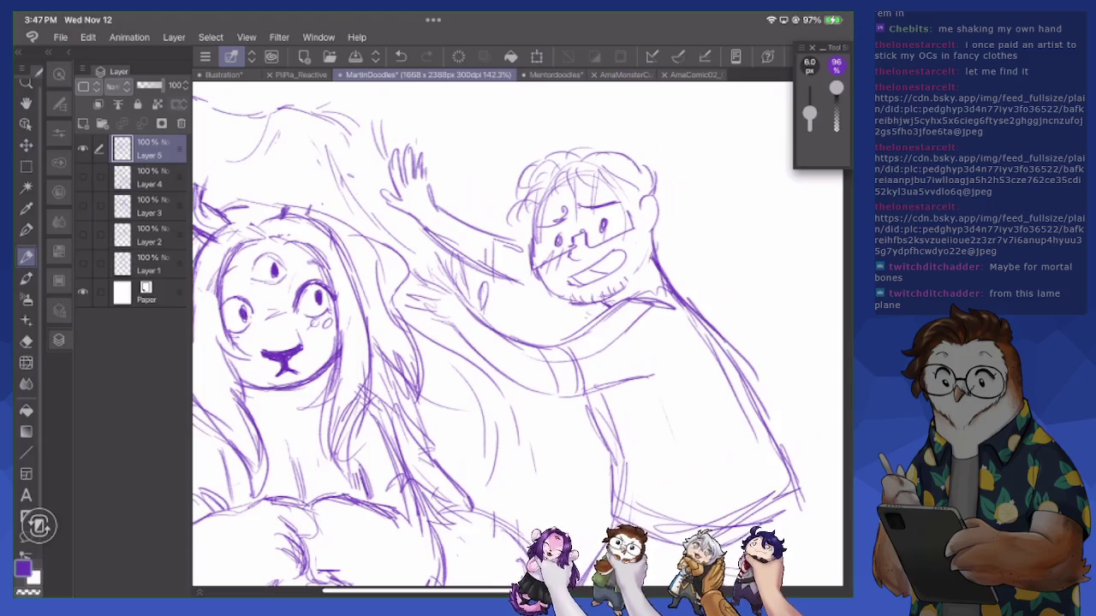
Zoom out to about 83% and add a stroke along the woman's hair
{"action": "scroll", "coordinate": [513, 334], "scroll_direction": "down", "scroll_amount": 2}
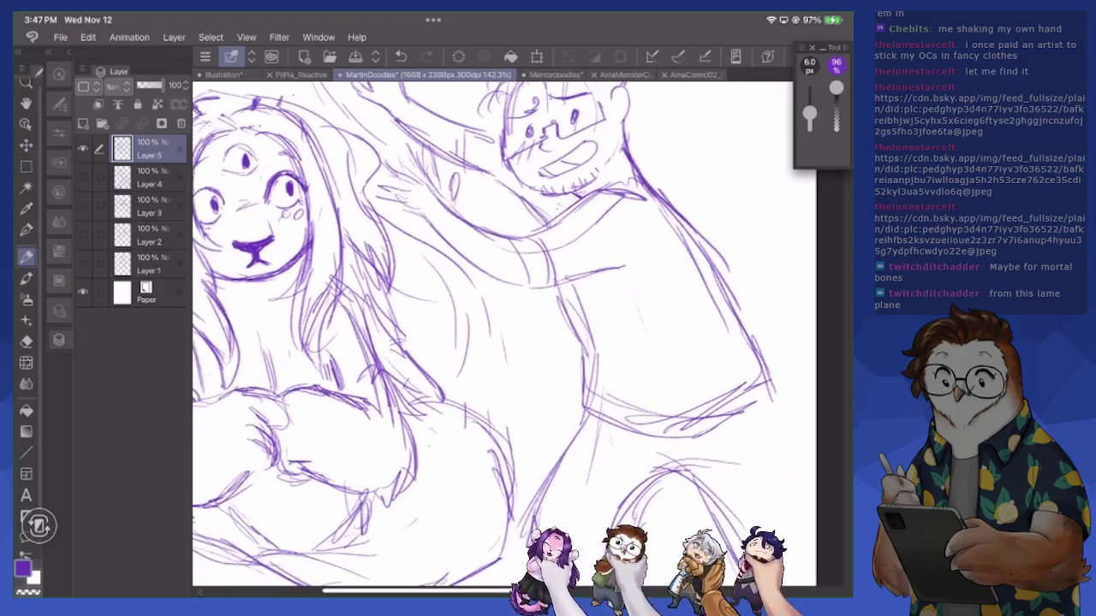
{"action": "scroll", "coordinate": [513, 333], "scroll_direction": "down", "scroll_amount": 2}
{"action": "scroll", "coordinate": [514, 334], "scroll_direction": "down", "scroll_amount": 2}
{"action": "scroll", "coordinate": [513, 334], "scroll_direction": "down", "scroll_amount": 2}
{"action": "scroll", "coordinate": [552, 343], "scroll_direction": "up", "scroll_amount": 2}
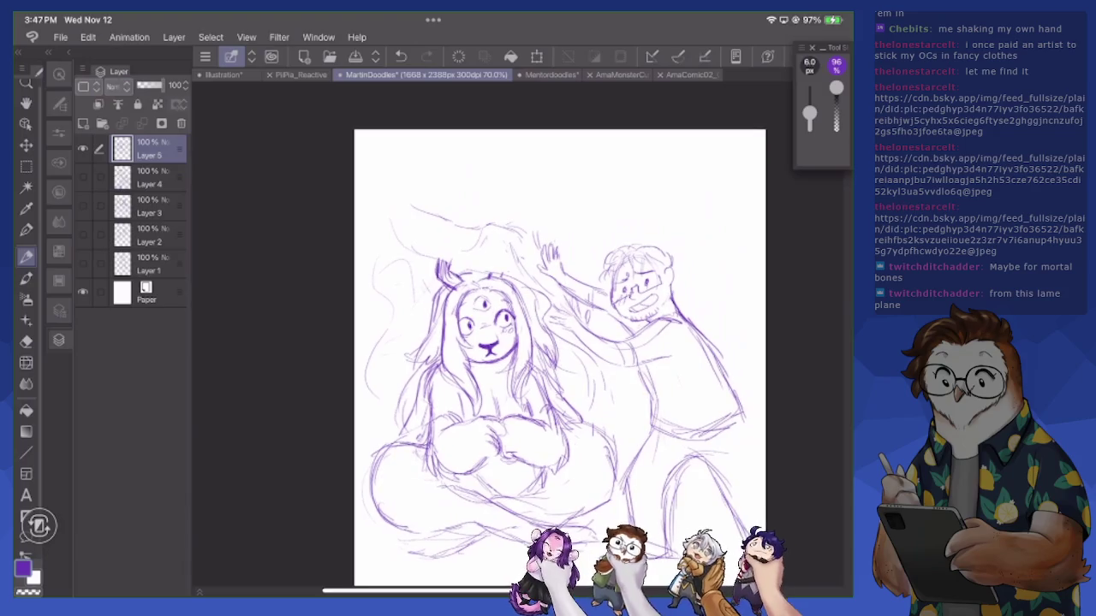
{"action": "scroll", "coordinate": [552, 343], "scroll_direction": "up", "scroll_amount": 1}
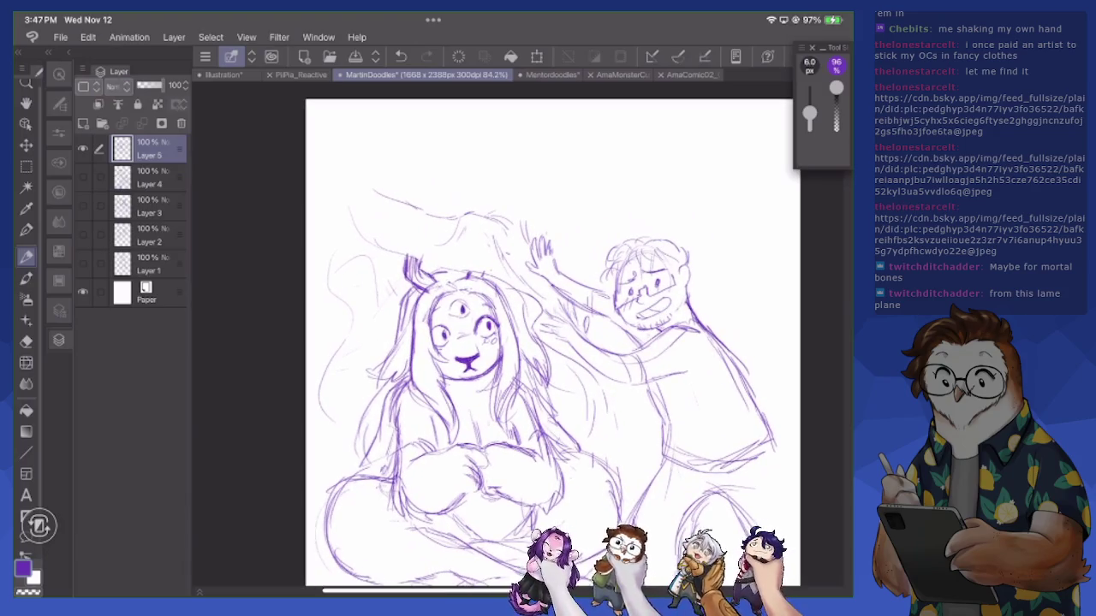
{"action": "mouse_move", "coordinate": [524, 295]}
{"action": "left_mouse_down"}
{"action": "mouse_move", "coordinate": [512, 360]}
{"action": "mouse_move", "coordinate": [539, 349]}
{"action": "mouse_move", "coordinate": [553, 370]}
{"action": "mouse_move", "coordinate": [529, 368]}
{"action": "left_mouse_up"}
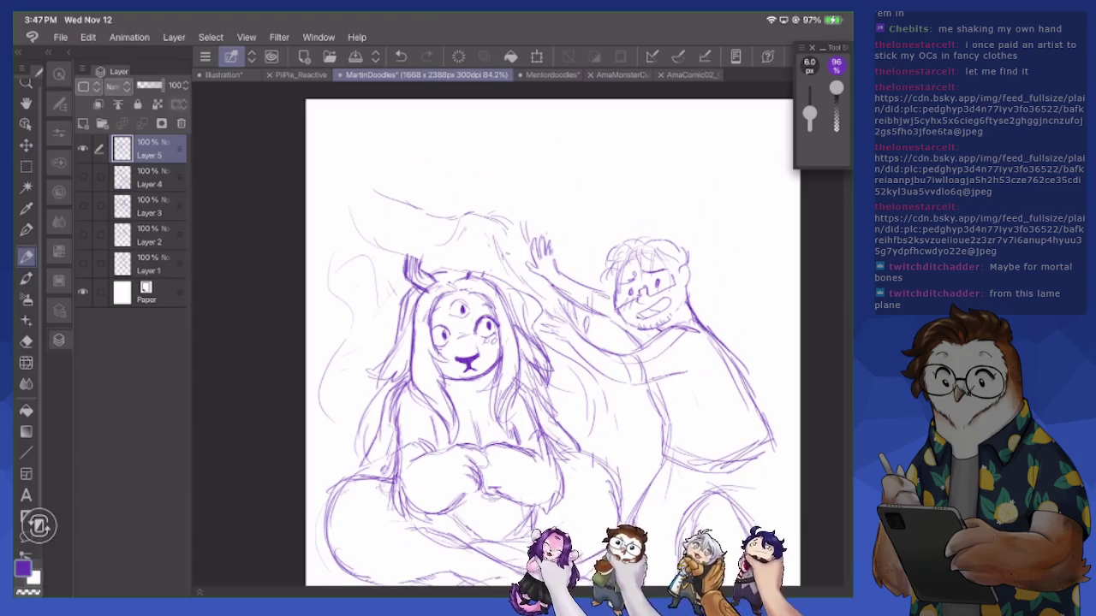
Sketch the bottom edge of the woman's lap with short strokes along it
{"action": "scroll", "coordinate": [539, 334], "scroll_direction": "down", "scroll_amount": 3}
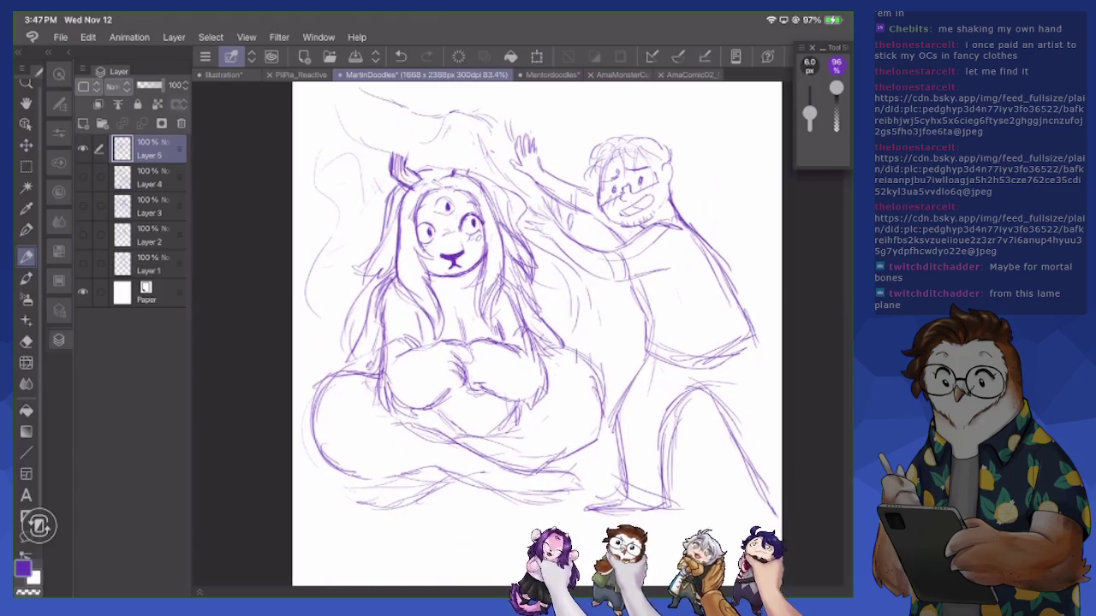
{"action": "left_click_drag", "start_coordinate": [542, 365], "coordinate": [582, 354]}
{"action": "mouse_move", "coordinate": [599, 391]}
{"action": "left_mouse_down"}
{"action": "mouse_move", "coordinate": [604, 448]}
{"action": "mouse_move", "coordinate": [527, 466]}
{"action": "left_mouse_up"}
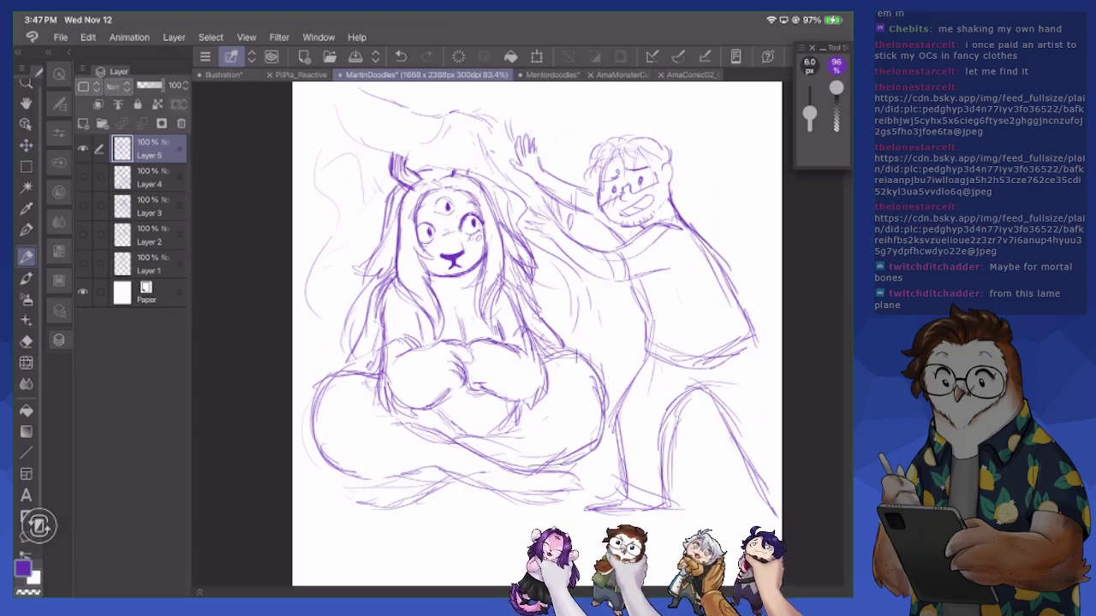
{"action": "mouse_move", "coordinate": [505, 420]}
{"action": "left_mouse_down"}
{"action": "mouse_move", "coordinate": [452, 435]}
{"action": "mouse_move", "coordinate": [395, 416]}
{"action": "mouse_move", "coordinate": [450, 431]}
{"action": "mouse_move", "coordinate": [477, 452]}
{"action": "mouse_move", "coordinate": [469, 472]}
{"action": "mouse_move", "coordinate": [548, 505]}
{"action": "mouse_move", "coordinate": [579, 491]}
{"action": "mouse_move", "coordinate": [582, 476]}
{"action": "left_mouse_up"}
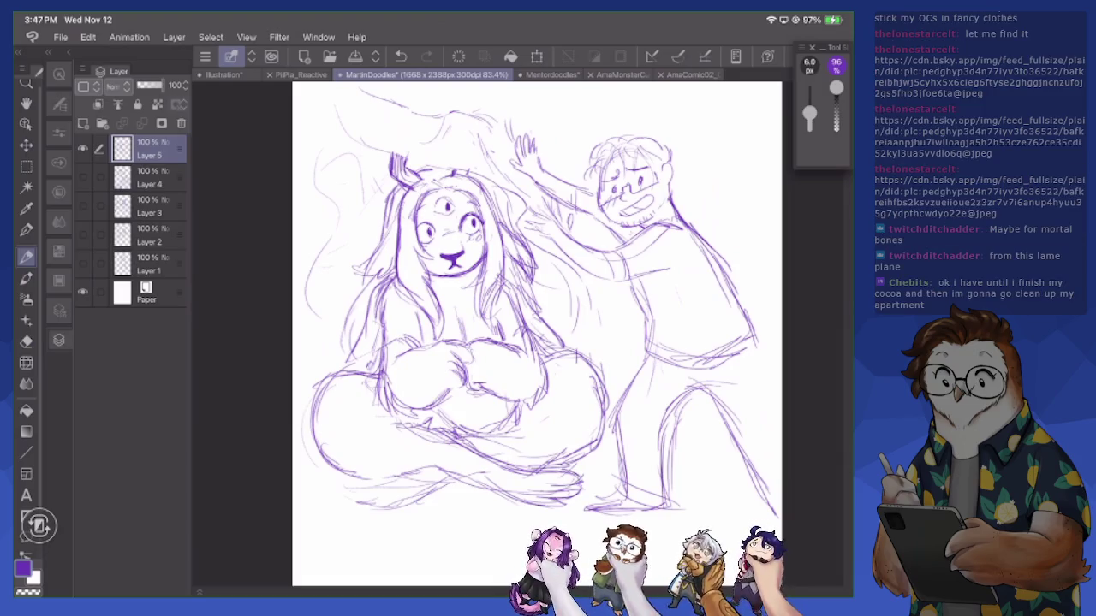
{"action": "mouse_move", "coordinate": [388, 506]}
{"action": "left_mouse_down"}
{"action": "mouse_move", "coordinate": [353, 497]}
{"action": "mouse_move", "coordinate": [379, 495]}
{"action": "mouse_move", "coordinate": [385, 475]}
{"action": "left_mouse_up"}
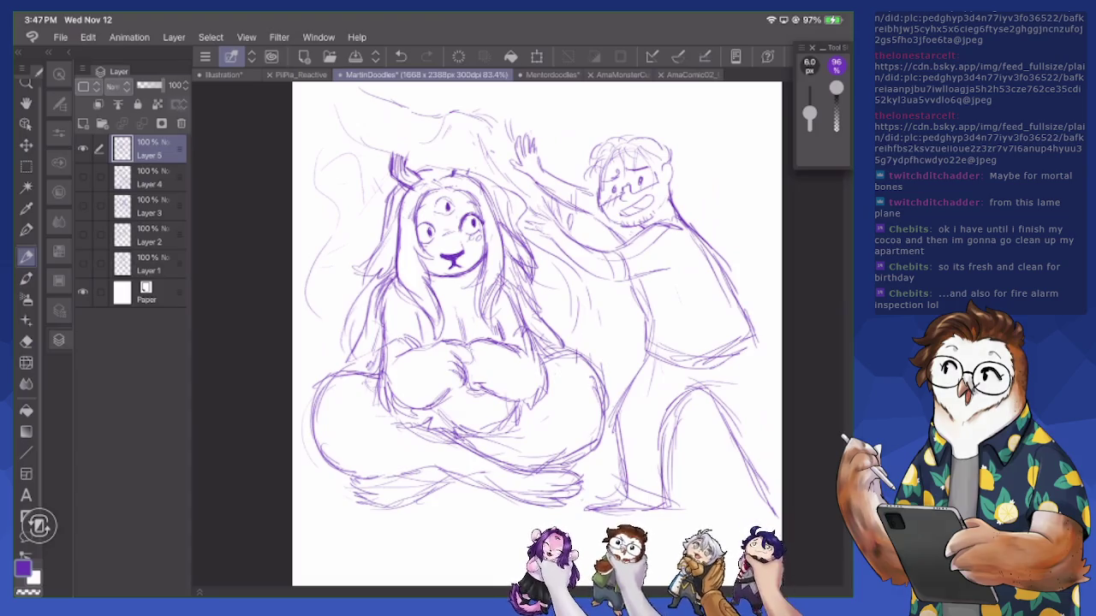
Sketch a large left hair outline, lines atop the raised arm, and the hood's top edge
{"action": "scroll", "coordinate": [548, 334], "scroll_direction": "up", "scroll_amount": 2}
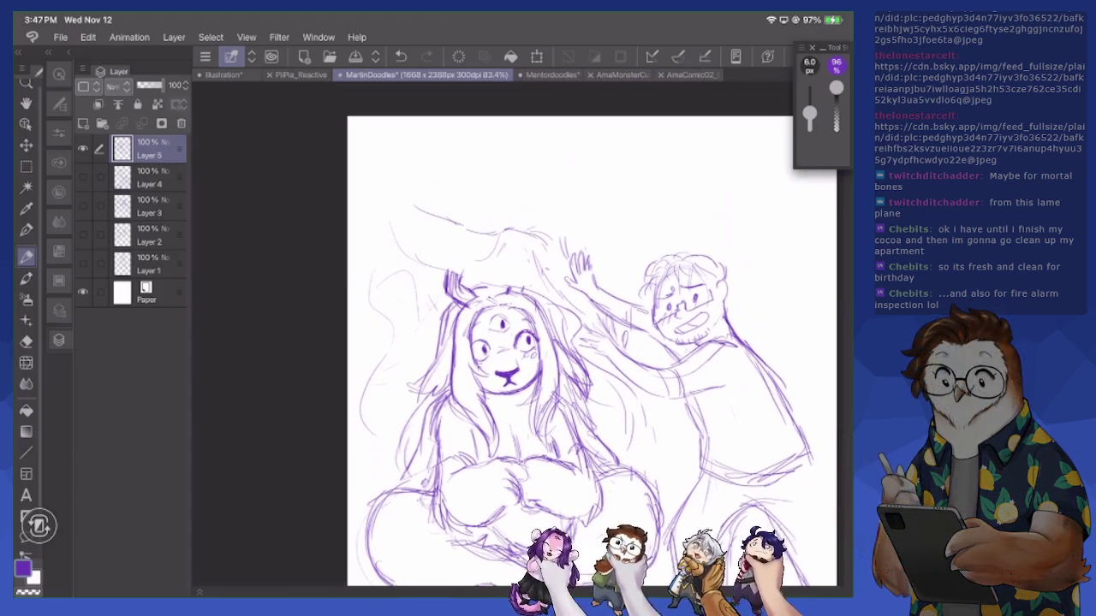
{"action": "left_click_drag", "start_coordinate": [401, 294], "coordinate": [385, 332]}
{"action": "mouse_move", "coordinate": [373, 208]}
{"action": "left_mouse_down"}
{"action": "mouse_move", "coordinate": [361, 270]}
{"action": "mouse_move", "coordinate": [392, 248]}
{"action": "mouse_move", "coordinate": [467, 271]}
{"action": "mouse_move", "coordinate": [479, 287]}
{"action": "left_mouse_up"}
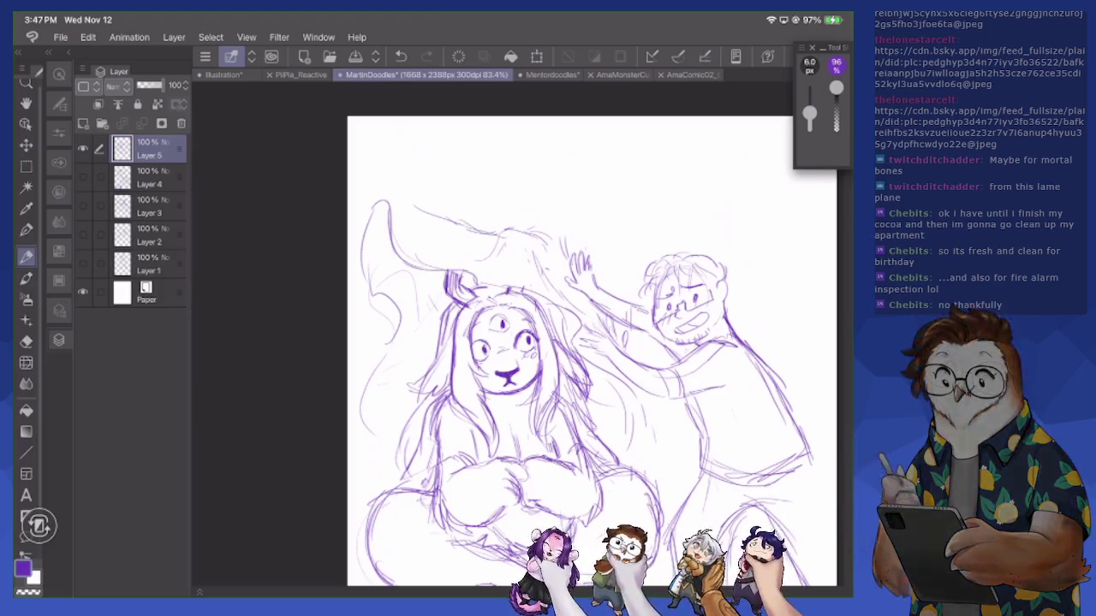
{"action": "mouse_move", "coordinate": [373, 202]}
{"action": "left_mouse_down"}
{"action": "mouse_move", "coordinate": [367, 233]}
{"action": "mouse_move", "coordinate": [423, 269]}
{"action": "left_mouse_up"}
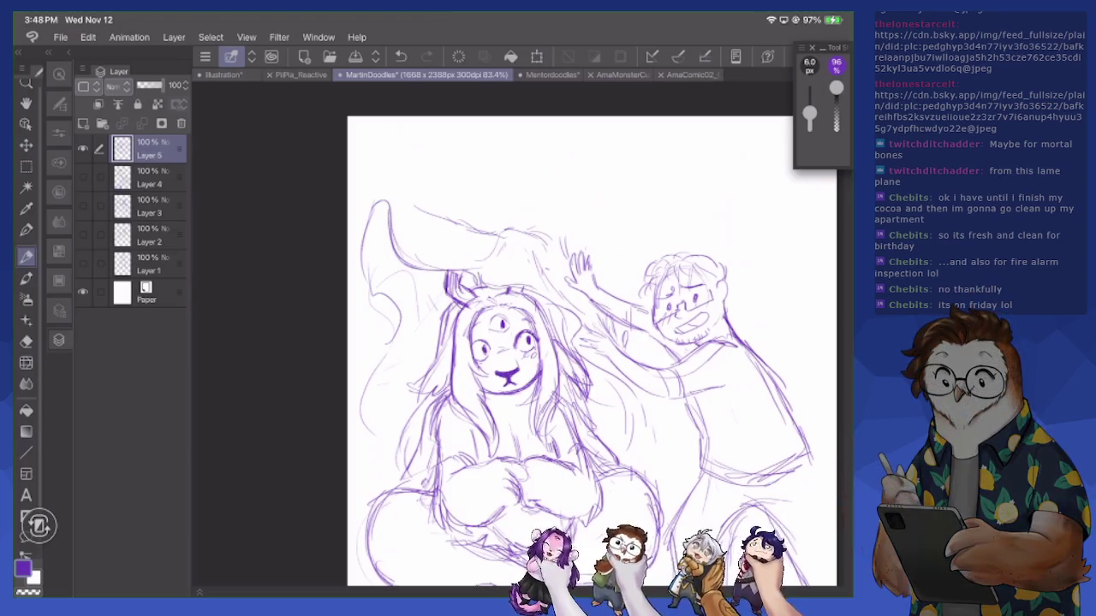
{"action": "mouse_move", "coordinate": [501, 262]}
{"action": "left_mouse_down"}
{"action": "mouse_move", "coordinate": [498, 228]}
{"action": "mouse_move", "coordinate": [548, 249]}
{"action": "left_mouse_up"}
{"action": "mouse_move", "coordinate": [468, 233]}
{"action": "left_mouse_down"}
{"action": "mouse_move", "coordinate": [368, 200]}
{"action": "mouse_move", "coordinate": [522, 204]}
{"action": "left_mouse_up"}
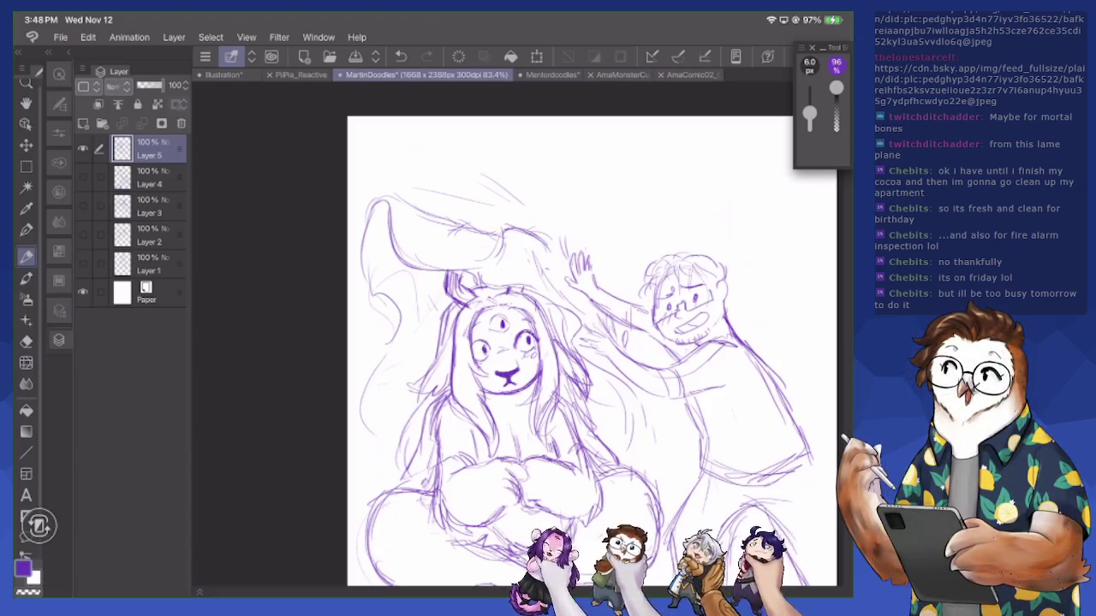
Draw the monster woman's left side and hair strands at her upper left
{"action": "mouse_move", "coordinate": [399, 325]}
{"action": "left_mouse_down"}
{"action": "mouse_move", "coordinate": [365, 351]}
{"action": "mouse_move", "coordinate": [354, 498]}
{"action": "left_mouse_up"}
{"action": "mouse_move", "coordinate": [359, 383]}
{"action": "left_mouse_down"}
{"action": "mouse_move", "coordinate": [402, 313]}
{"action": "mouse_move", "coordinate": [364, 343]}
{"action": "left_mouse_up"}
{"action": "mouse_move", "coordinate": [421, 313]}
{"action": "left_mouse_down"}
{"action": "mouse_move", "coordinate": [390, 346]}
{"action": "mouse_move", "coordinate": [402, 346]}
{"action": "left_mouse_up"}
{"action": "left_click_drag", "start_coordinate": [438, 303], "coordinate": [422, 329]}
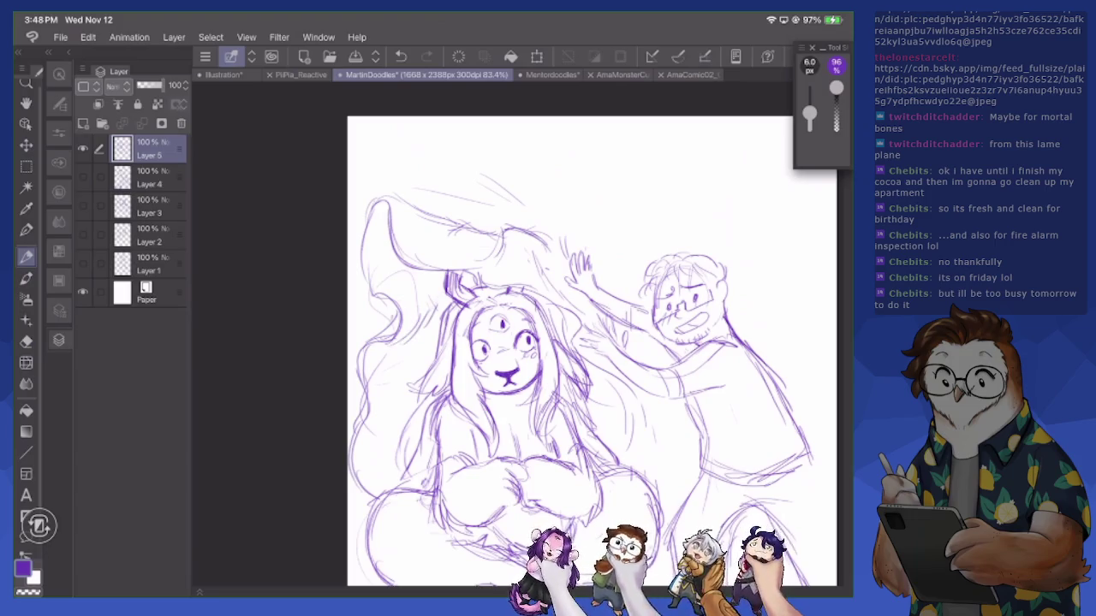
Sketch lines across the man's torso and arm
{"action": "mouse_move", "coordinate": [611, 363]}
{"action": "left_mouse_down"}
{"action": "mouse_move", "coordinate": [680, 457]}
{"action": "mouse_move", "coordinate": [680, 479]}
{"action": "left_mouse_up"}
{"action": "mouse_move", "coordinate": [599, 365]}
{"action": "left_mouse_down"}
{"action": "mouse_move", "coordinate": [619, 456]}
{"action": "mouse_move", "coordinate": [637, 469]}
{"action": "left_mouse_up"}
{"action": "left_click_drag", "start_coordinate": [666, 418], "coordinate": [685, 452]}
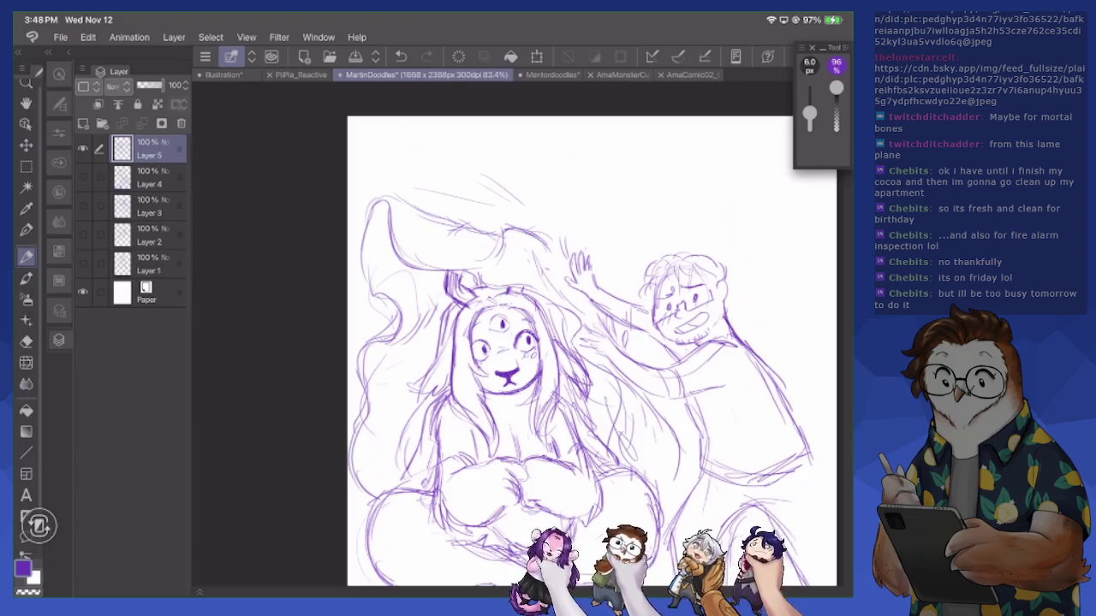
{"action": "key", "text": "e"}
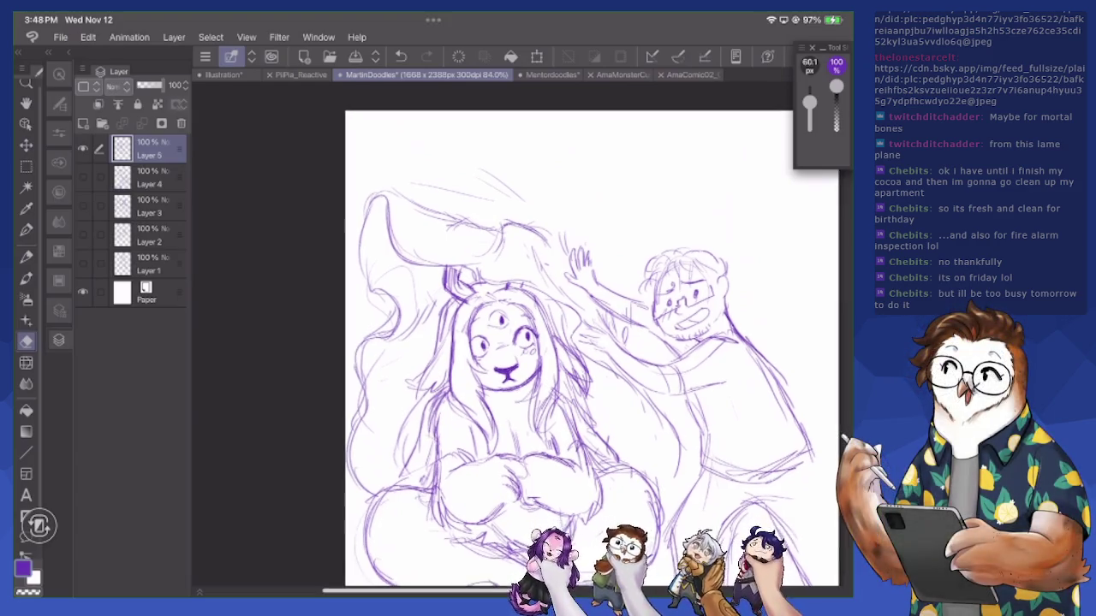
Draw, then erase, stray strokes at the canvas's bottom-left corner
{"action": "scroll", "coordinate": [556, 342], "scroll_direction": "down", "scroll_amount": 2}
{"action": "left_click_drag", "start_coordinate": [556, 342], "coordinate": [496, 359]}
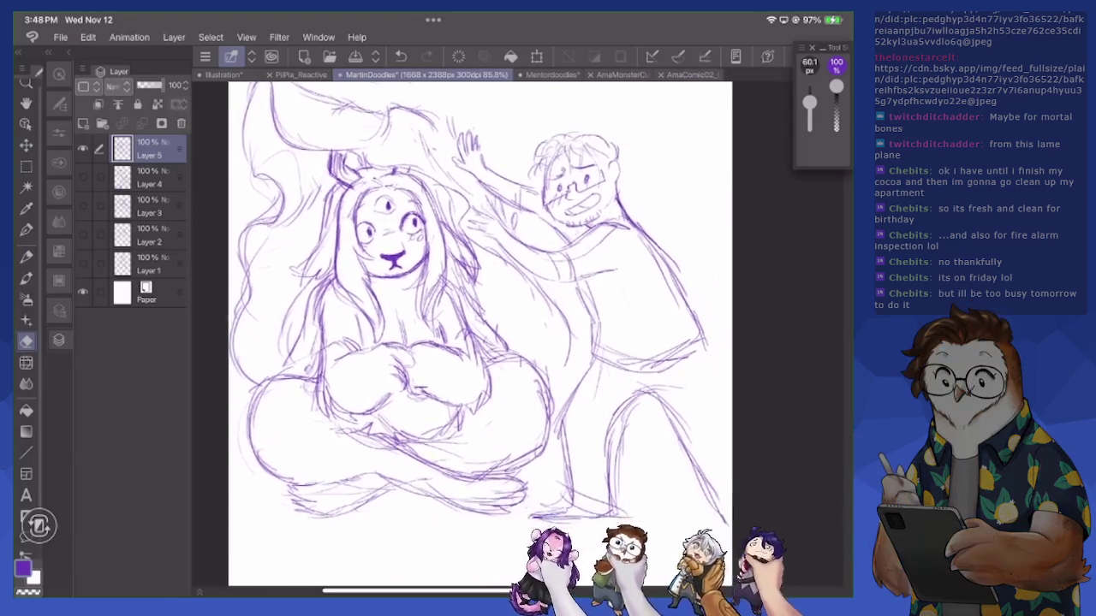
{"action": "left_click", "coordinate": [26, 256]}
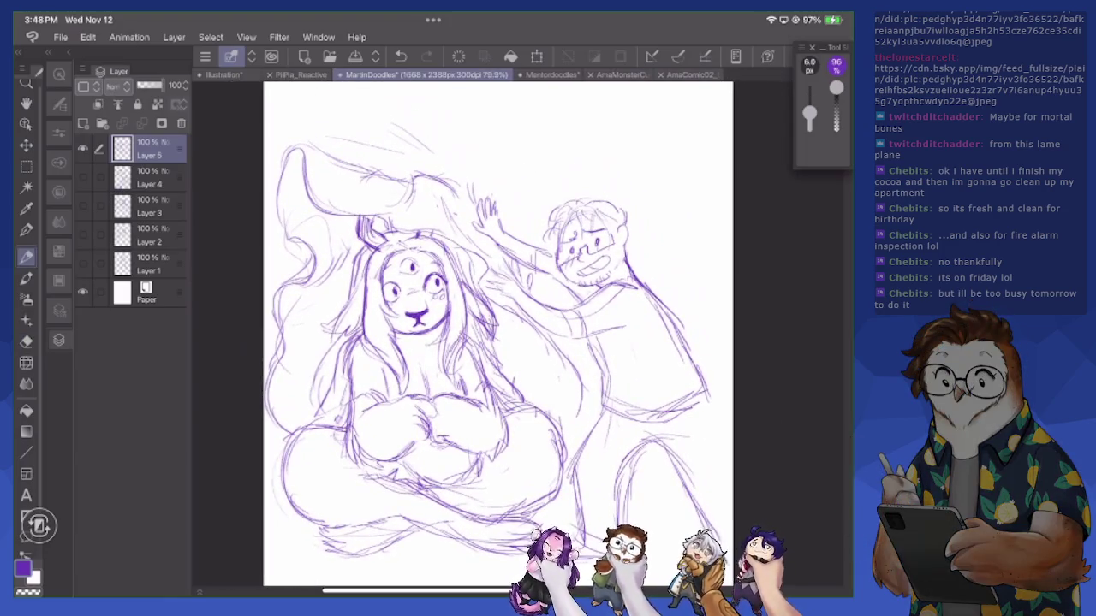
{"action": "mouse_move", "coordinate": [272, 476]}
{"action": "left_mouse_down"}
{"action": "mouse_move", "coordinate": [282, 535]}
{"action": "mouse_move", "coordinate": [297, 536]}
{"action": "left_mouse_up"}
{"action": "left_click_drag", "start_coordinate": [264, 521], "coordinate": [315, 540]}
{"action": "key", "text": "e"}
{"action": "left_click_drag", "start_coordinate": [262, 514], "coordinate": [308, 538]}
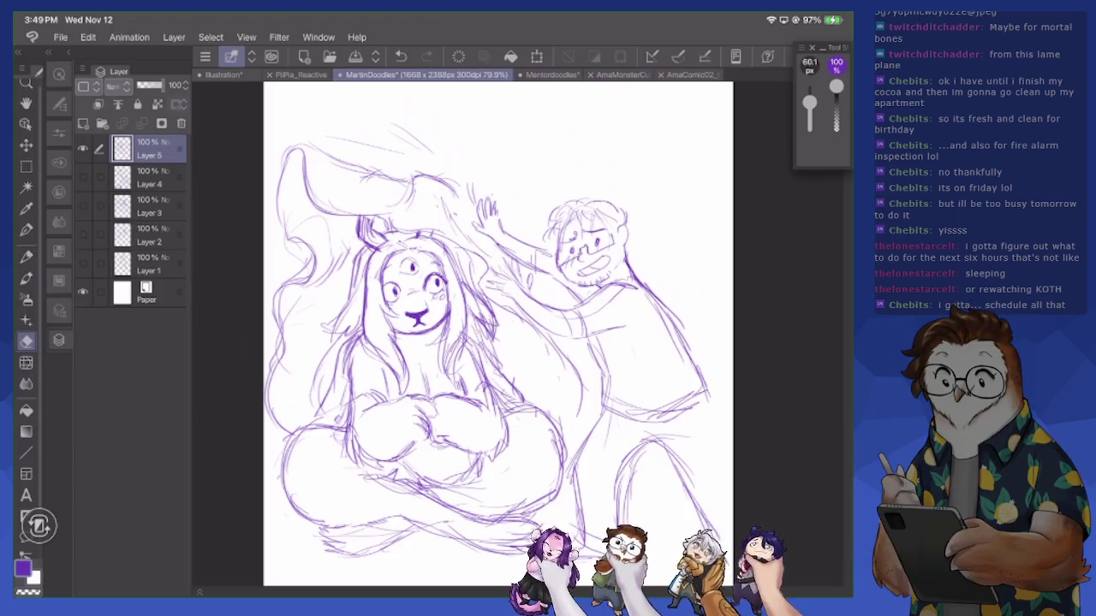
Erase short strokes near the lower body and sketch lines along the arm and man's legs
{"action": "mouse_move", "coordinate": [496, 416]}
{"action": "left_mouse_down"}
{"action": "mouse_move", "coordinate": [532, 416]}
{"action": "mouse_move", "coordinate": [500, 428]}
{"action": "mouse_move", "coordinate": [500, 460]}
{"action": "mouse_move", "coordinate": [483, 459]}
{"action": "left_mouse_up"}
{"action": "key", "text": "p"}
{"action": "mouse_move", "coordinate": [506, 408]}
{"action": "left_mouse_down"}
{"action": "mouse_move", "coordinate": [541, 417]}
{"action": "mouse_move", "coordinate": [560, 440]}
{"action": "mouse_move", "coordinate": [540, 506]}
{"action": "left_mouse_up"}
{"action": "left_click_drag", "start_coordinate": [470, 486], "coordinate": [493, 455]}
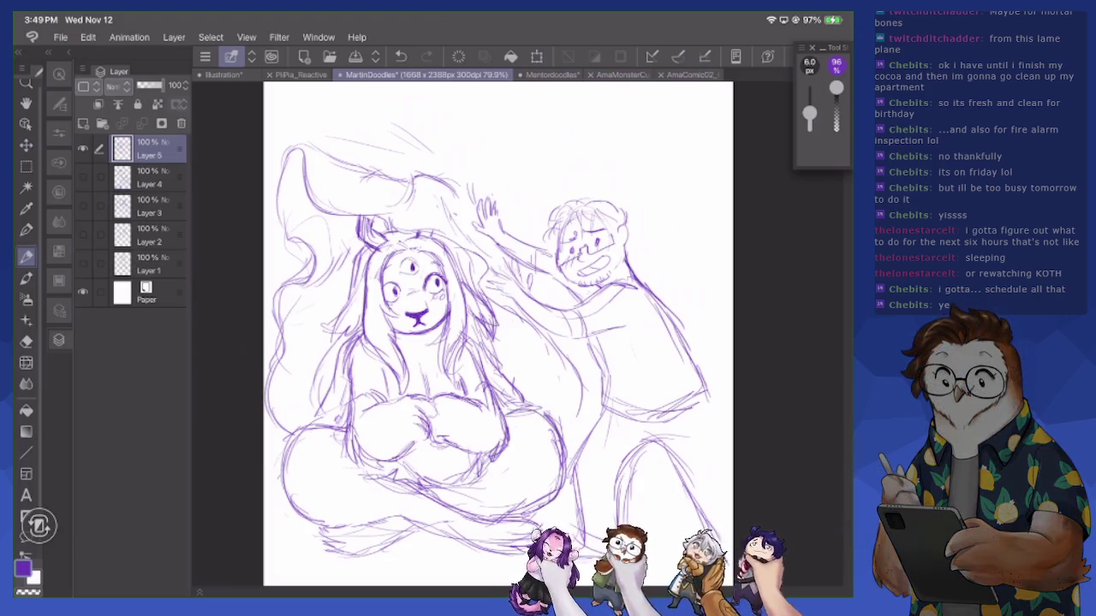
{"action": "left_click_drag", "start_coordinate": [495, 336], "coordinate": [529, 399]}
{"action": "mouse_move", "coordinate": [331, 344]}
{"action": "left_mouse_down"}
{"action": "mouse_move", "coordinate": [296, 416]}
{"action": "mouse_move", "coordinate": [325, 363]}
{"action": "mouse_move", "coordinate": [314, 414]}
{"action": "mouse_move", "coordinate": [347, 338]}
{"action": "left_mouse_up"}
Hatch hair strands down the left side of the woman's face
{"action": "left_click_drag", "start_coordinate": [372, 284], "coordinate": [377, 339]}
{"action": "left_click_drag", "start_coordinate": [375, 293], "coordinate": [381, 347]}
{"action": "left_click_drag", "start_coordinate": [381, 318], "coordinate": [396, 371]}
{"action": "left_click_drag", "start_coordinate": [388, 331], "coordinate": [404, 388]}
{"action": "left_click_drag", "start_coordinate": [377, 295], "coordinate": [382, 348]}
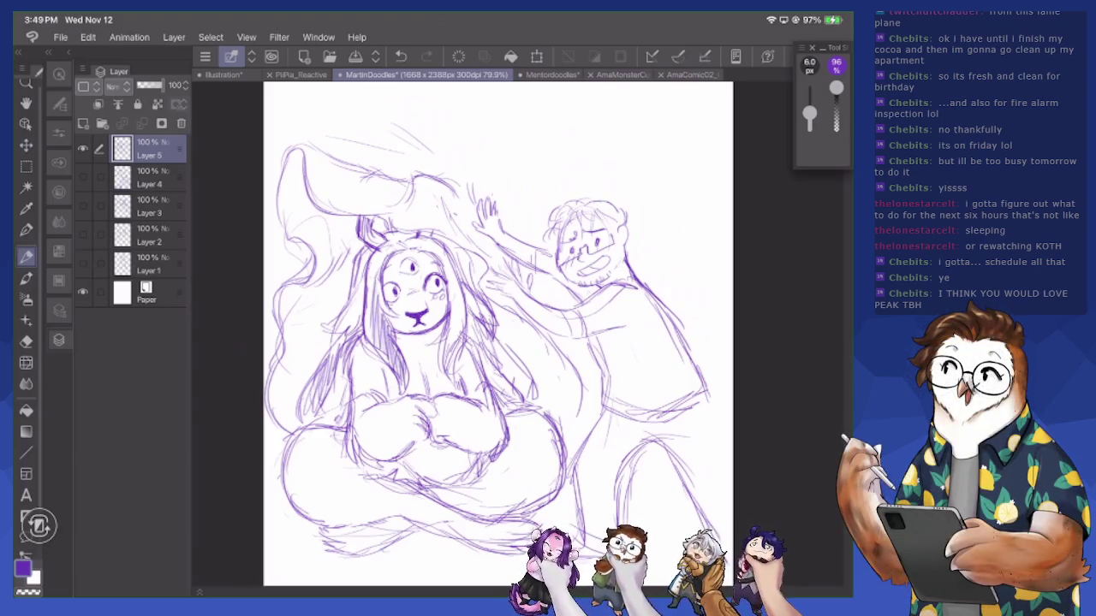
{"action": "left_click_drag", "start_coordinate": [366, 257], "coordinate": [372, 339]}
{"action": "mouse_move", "coordinate": [373, 279]}
{"action": "left_mouse_down"}
{"action": "mouse_move", "coordinate": [396, 241]}
{"action": "mouse_move", "coordinate": [370, 248]}
{"action": "mouse_move", "coordinate": [413, 233]}
{"action": "mouse_move", "coordinate": [438, 245]}
{"action": "mouse_move", "coordinate": [461, 358]}
{"action": "left_mouse_up"}
Hatch strands along the hair's right edge and the outer left side
{"action": "mouse_move", "coordinate": [455, 296]}
{"action": "left_mouse_down"}
{"action": "mouse_move", "coordinate": [462, 344]}
{"action": "mouse_move", "coordinate": [507, 379]}
{"action": "left_mouse_up"}
{"action": "left_click_drag", "start_coordinate": [508, 349], "coordinate": [536, 408]}
{"action": "left_click_drag", "start_coordinate": [536, 380], "coordinate": [543, 413]}
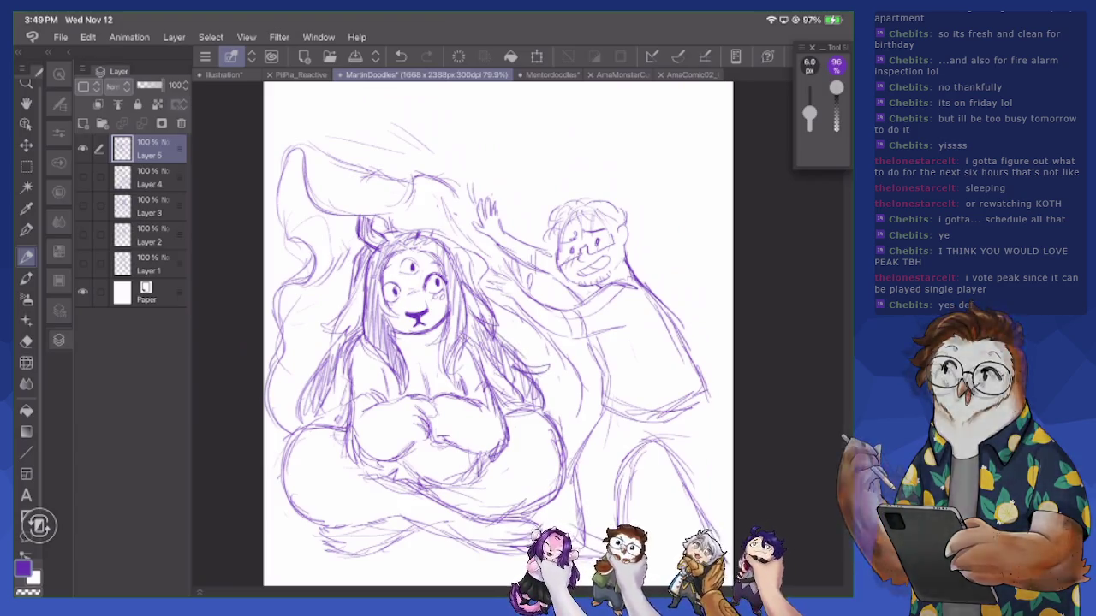
{"action": "mouse_move", "coordinate": [322, 349]}
{"action": "left_mouse_down"}
{"action": "mouse_move", "coordinate": [299, 372]}
{"action": "mouse_move", "coordinate": [296, 428]}
{"action": "left_mouse_up"}
{"action": "left_click_drag", "start_coordinate": [304, 383], "coordinate": [296, 428]}
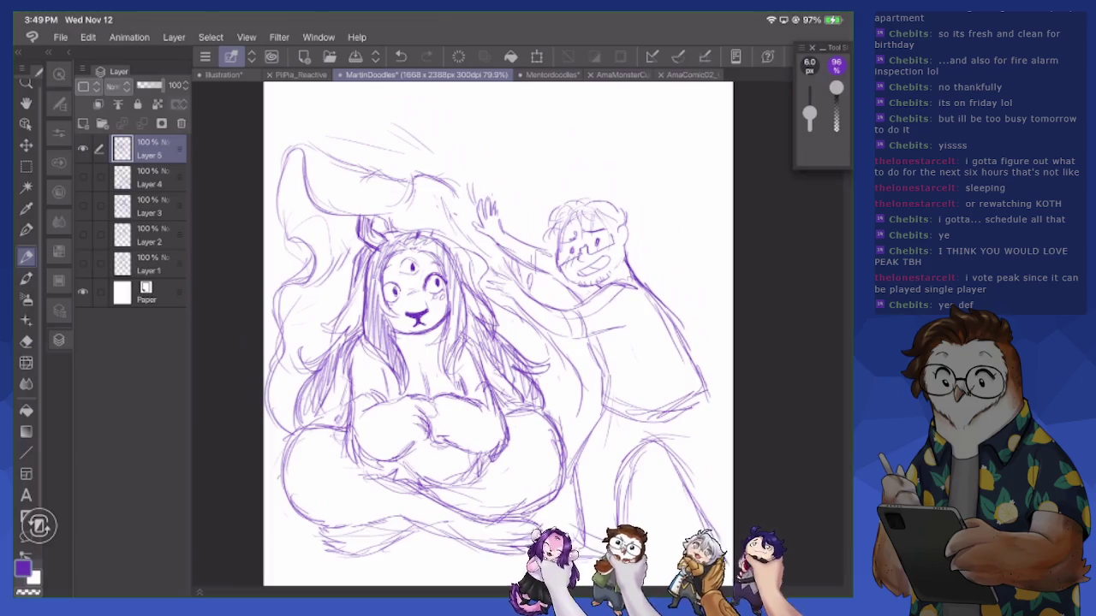
Sketch pencil lines around the man's raised hand, the hood's top-left edge, his shoulder and his arm
{"action": "scroll", "coordinate": [497, 334], "scroll_direction": "down", "scroll_amount": 2}
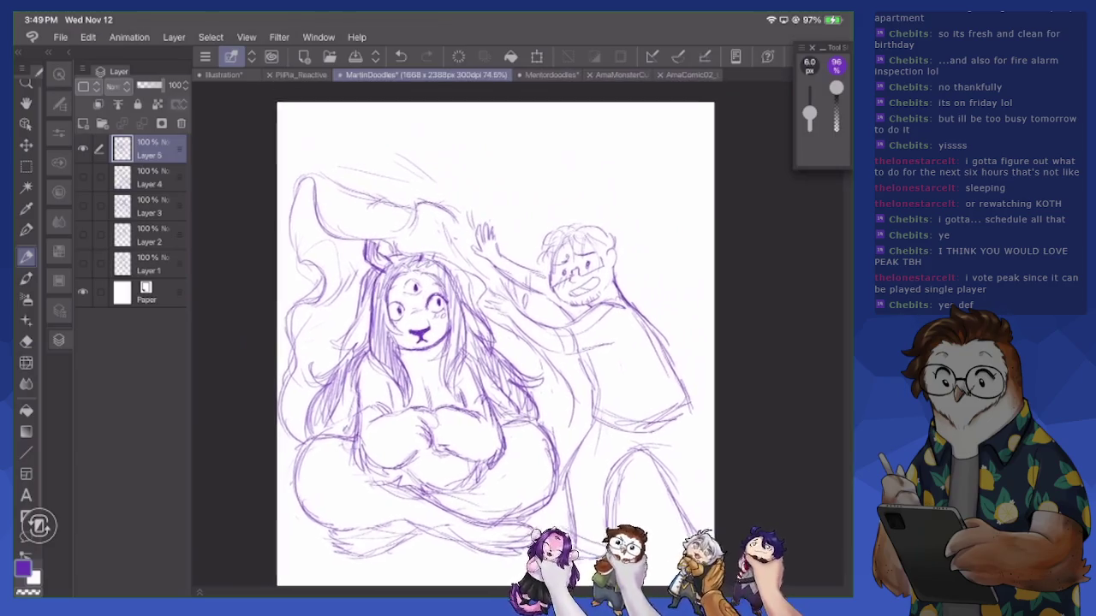
{"action": "mouse_move", "coordinate": [428, 207]}
{"action": "left_mouse_down"}
{"action": "mouse_move", "coordinate": [445, 243]}
{"action": "mouse_move", "coordinate": [438, 233]}
{"action": "mouse_move", "coordinate": [464, 236]}
{"action": "left_mouse_up"}
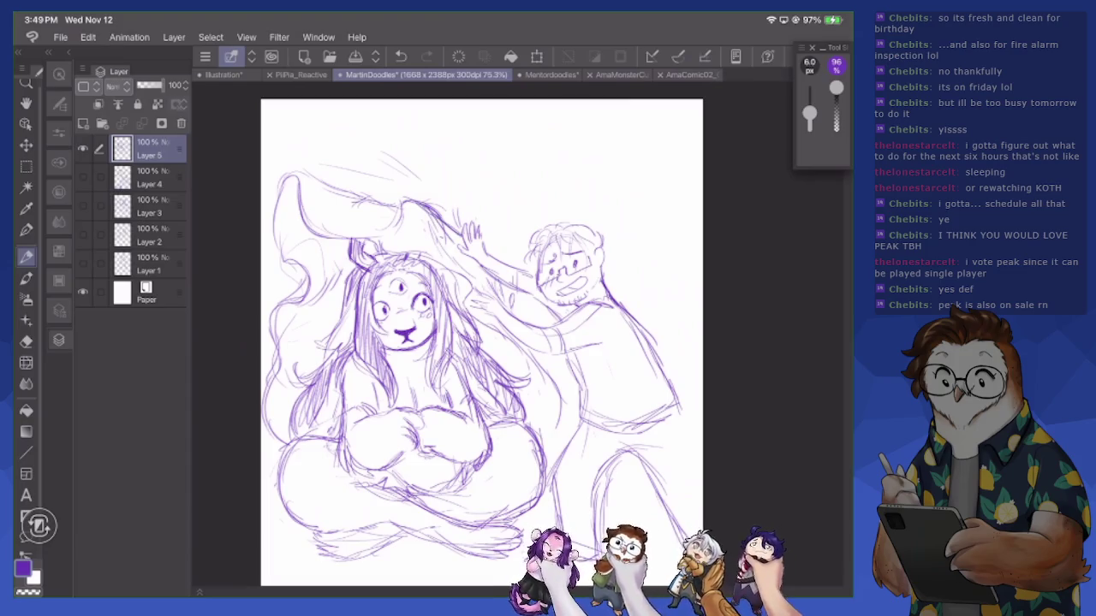
{"action": "mouse_move", "coordinate": [291, 168]}
{"action": "left_mouse_down"}
{"action": "mouse_move", "coordinate": [278, 193]}
{"action": "mouse_move", "coordinate": [298, 214]}
{"action": "mouse_move", "coordinate": [376, 198]}
{"action": "mouse_move", "coordinate": [344, 188]}
{"action": "mouse_move", "coordinate": [387, 216]}
{"action": "left_mouse_up"}
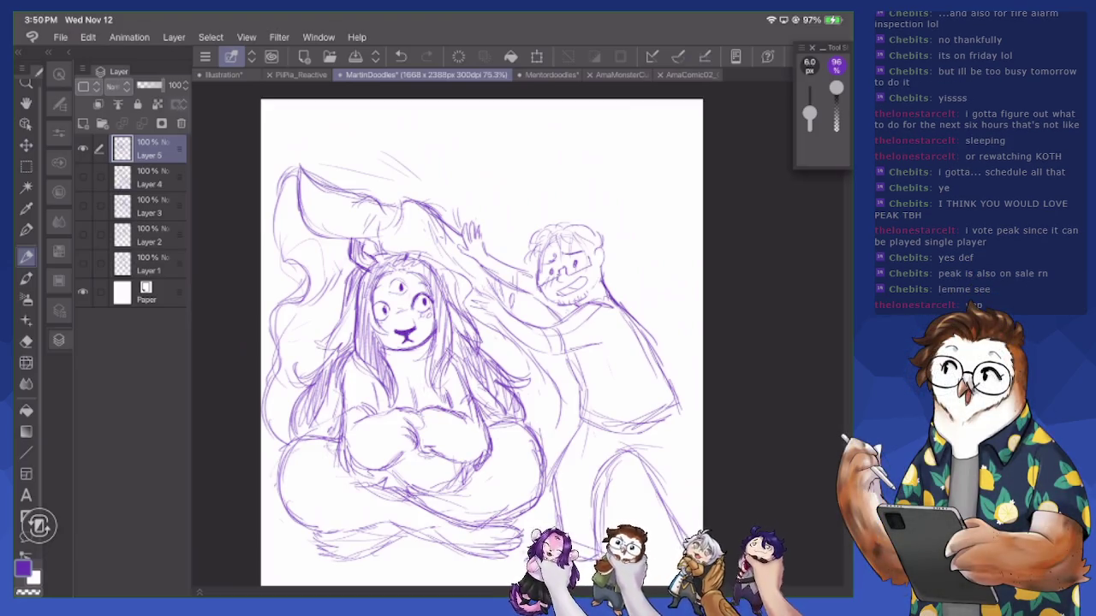
{"action": "left_click_drag", "start_coordinate": [603, 257], "coordinate": [608, 294]}
{"action": "left_click_drag", "start_coordinate": [603, 276], "coordinate": [623, 308]}
{"action": "left_click_drag", "start_coordinate": [605, 274], "coordinate": [628, 315]}
{"action": "mouse_move", "coordinate": [569, 358]}
{"action": "left_mouse_down"}
{"action": "mouse_move", "coordinate": [577, 376]}
{"action": "mouse_move", "coordinate": [570, 368]}
{"action": "left_mouse_up"}
{"action": "left_click_drag", "start_coordinate": [569, 354], "coordinate": [582, 387]}
{"action": "left_click_drag", "start_coordinate": [543, 310], "coordinate": [557, 328]}
{"action": "mouse_move", "coordinate": [504, 281]}
{"action": "left_mouse_down"}
{"action": "mouse_move", "coordinate": [556, 324]}
{"action": "mouse_move", "coordinate": [527, 303]}
{"action": "left_mouse_up"}
{"action": "mouse_move", "coordinate": [473, 257]}
{"action": "left_mouse_down"}
{"action": "mouse_move", "coordinate": [489, 272]}
{"action": "mouse_move", "coordinate": [466, 250]}
{"action": "mouse_move", "coordinate": [466, 221]}
{"action": "mouse_move", "coordinate": [469, 238]}
{"action": "mouse_move", "coordinate": [559, 317]}
{"action": "left_mouse_up"}
Erase the old raised hand and redraw its fingers with the pencil
{"action": "key", "text": "e"}
{"action": "mouse_move", "coordinate": [524, 279]}
{"action": "left_mouse_down"}
{"action": "mouse_move", "coordinate": [481, 255]}
{"action": "mouse_move", "coordinate": [476, 224]}
{"action": "mouse_move", "coordinate": [475, 237]}
{"action": "left_mouse_up"}
{"action": "key", "text": "p"}
{"action": "left_click_drag", "start_coordinate": [475, 221], "coordinate": [482, 237]}
{"action": "left_click_drag", "start_coordinate": [480, 220], "coordinate": [493, 252]}
{"action": "mouse_move", "coordinate": [487, 240]}
{"action": "left_mouse_down"}
{"action": "mouse_move", "coordinate": [490, 260]}
{"action": "mouse_move", "coordinate": [534, 277]}
{"action": "left_mouse_up"}
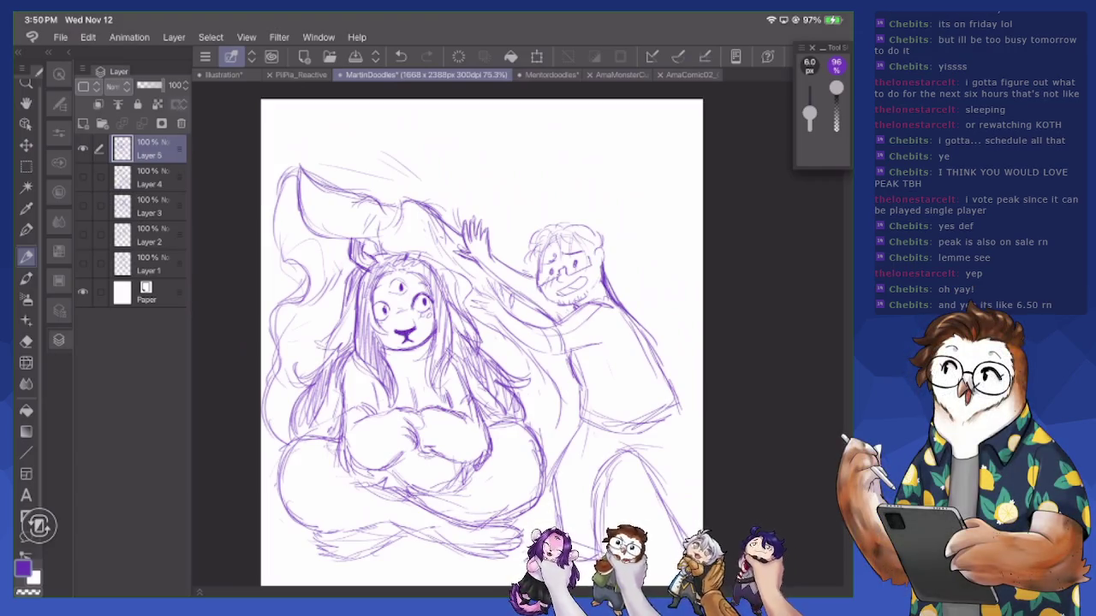
Refine the lines of the man's raised arm and shoulder
{"action": "mouse_move", "coordinate": [505, 306]}
{"action": "left_mouse_down"}
{"action": "mouse_move", "coordinate": [483, 280]}
{"action": "mouse_move", "coordinate": [478, 287]}
{"action": "mouse_move", "coordinate": [496, 317]}
{"action": "mouse_move", "coordinate": [479, 311]}
{"action": "mouse_move", "coordinate": [479, 293]}
{"action": "mouse_move", "coordinate": [485, 284]}
{"action": "mouse_move", "coordinate": [505, 298]}
{"action": "left_mouse_up"}
{"action": "mouse_move", "coordinate": [519, 342]}
{"action": "left_mouse_down"}
{"action": "mouse_move", "coordinate": [494, 314]}
{"action": "mouse_move", "coordinate": [503, 347]}
{"action": "mouse_move", "coordinate": [605, 338]}
{"action": "left_mouse_up"}
{"action": "left_click_drag", "start_coordinate": [530, 324], "coordinate": [617, 306]}
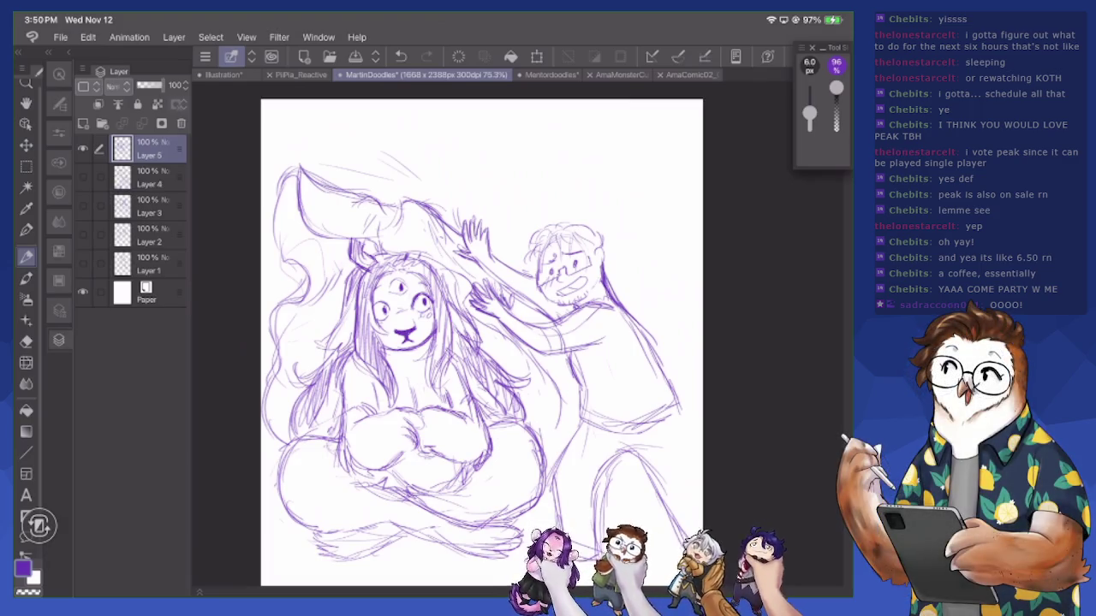
Sketch the man's right side, face, torso and back line, and the woman's left ear
{"action": "mouse_move", "coordinate": [636, 323]}
{"action": "left_mouse_down"}
{"action": "mouse_move", "coordinate": [670, 368]}
{"action": "mouse_move", "coordinate": [685, 429]}
{"action": "left_mouse_up"}
{"action": "left_click_drag", "start_coordinate": [665, 375], "coordinate": [703, 478]}
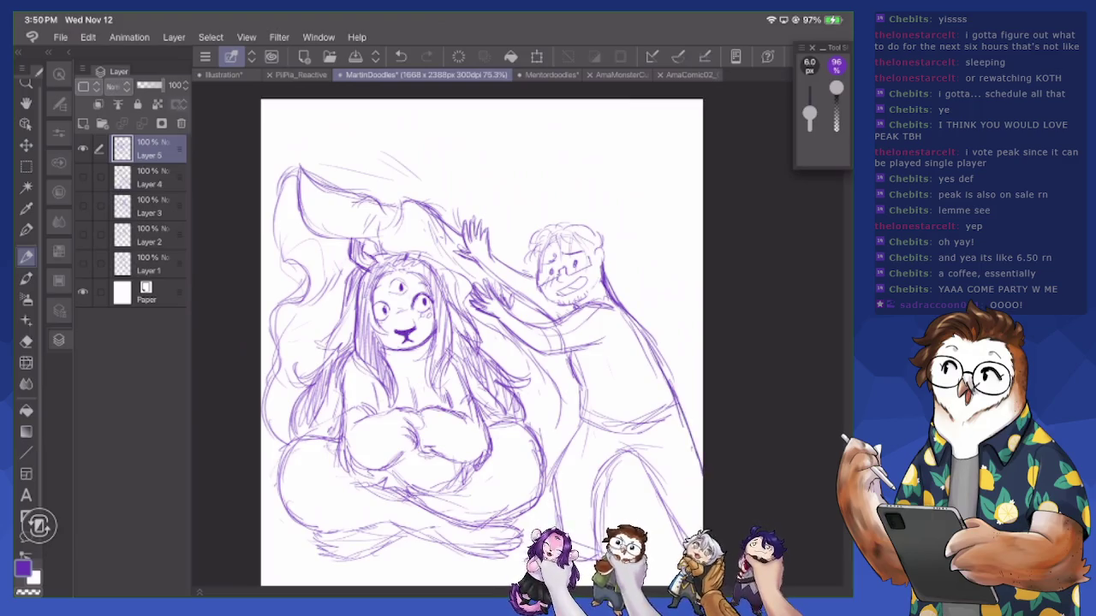
{"action": "left_click_drag", "start_coordinate": [642, 458], "coordinate": [680, 530]}
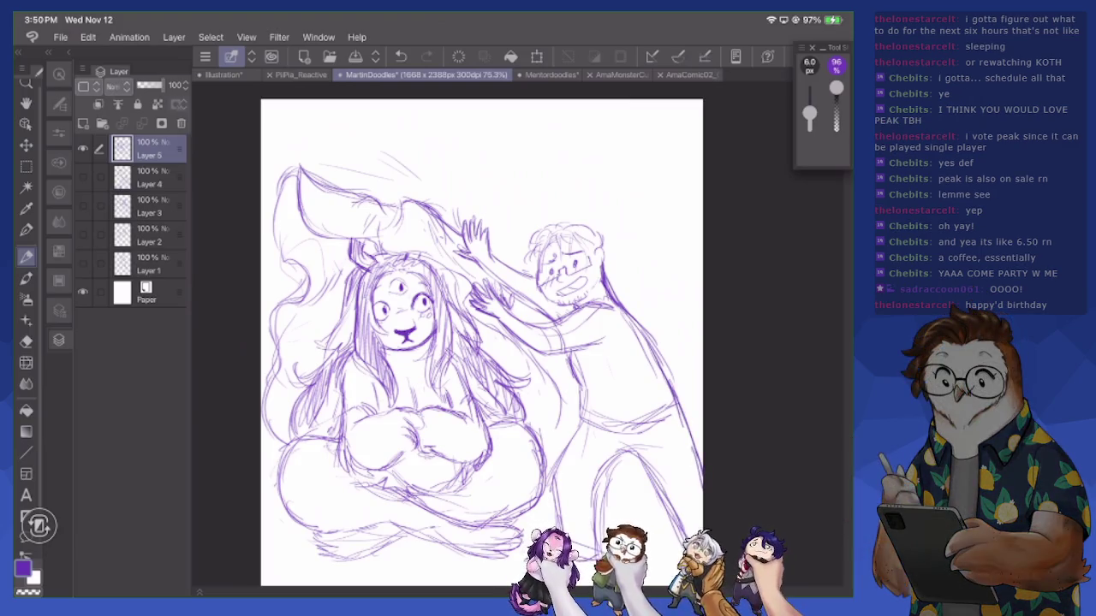
{"action": "left_click_drag", "start_coordinate": [480, 342], "coordinate": [500, 325]}
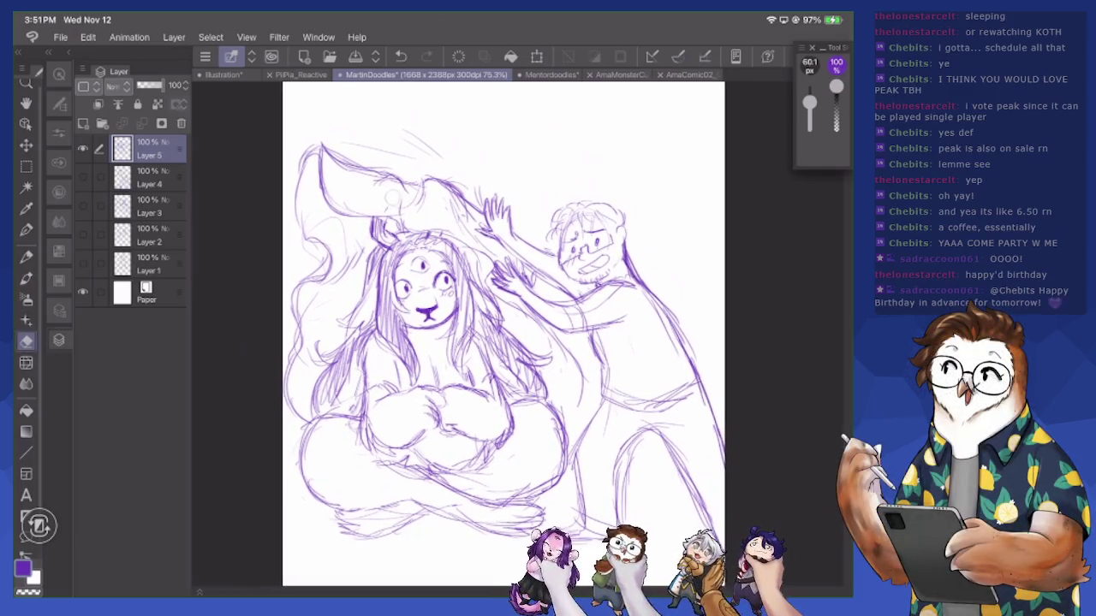
{"action": "mouse_move", "coordinate": [356, 219]}
{"action": "left_mouse_down"}
{"action": "mouse_move", "coordinate": [407, 221]}
{"action": "mouse_move", "coordinate": [426, 236]}
{"action": "mouse_move", "coordinate": [409, 224]}
{"action": "mouse_move", "coordinate": [466, 231]}
{"action": "mouse_move", "coordinate": [505, 305]}
{"action": "mouse_move", "coordinate": [584, 382]}
{"action": "mouse_move", "coordinate": [573, 420]}
{"action": "left_mouse_up"}
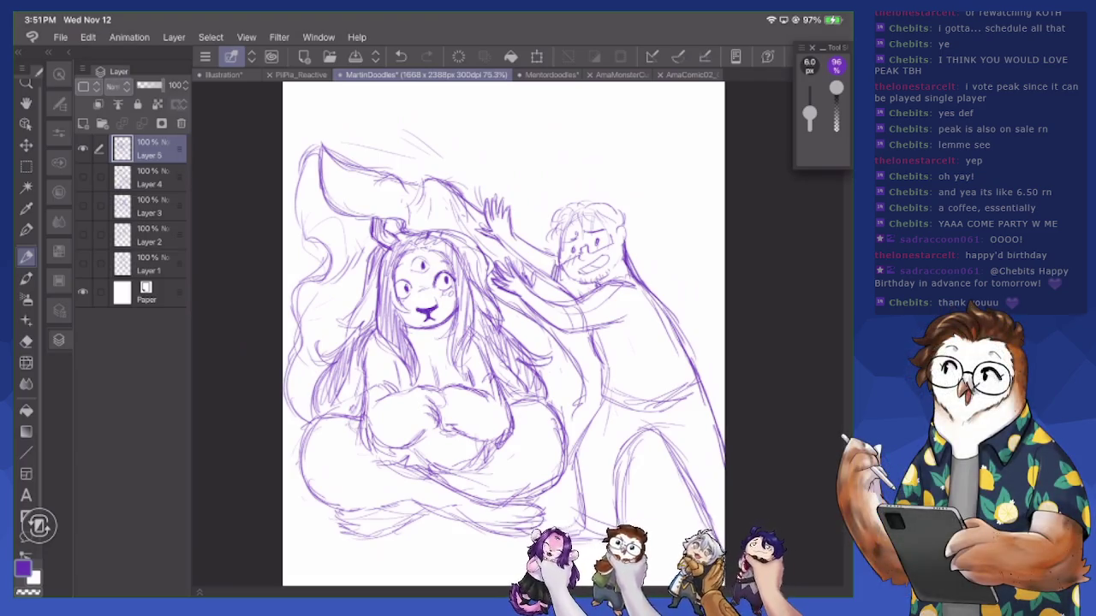
{"action": "left_click_drag", "start_coordinate": [548, 255], "coordinate": [582, 333]}
{"action": "mouse_move", "coordinate": [533, 285]}
{"action": "left_mouse_down"}
{"action": "mouse_move", "coordinate": [557, 306]}
{"action": "mouse_move", "coordinate": [615, 284]}
{"action": "mouse_move", "coordinate": [656, 301]}
{"action": "left_mouse_up"}
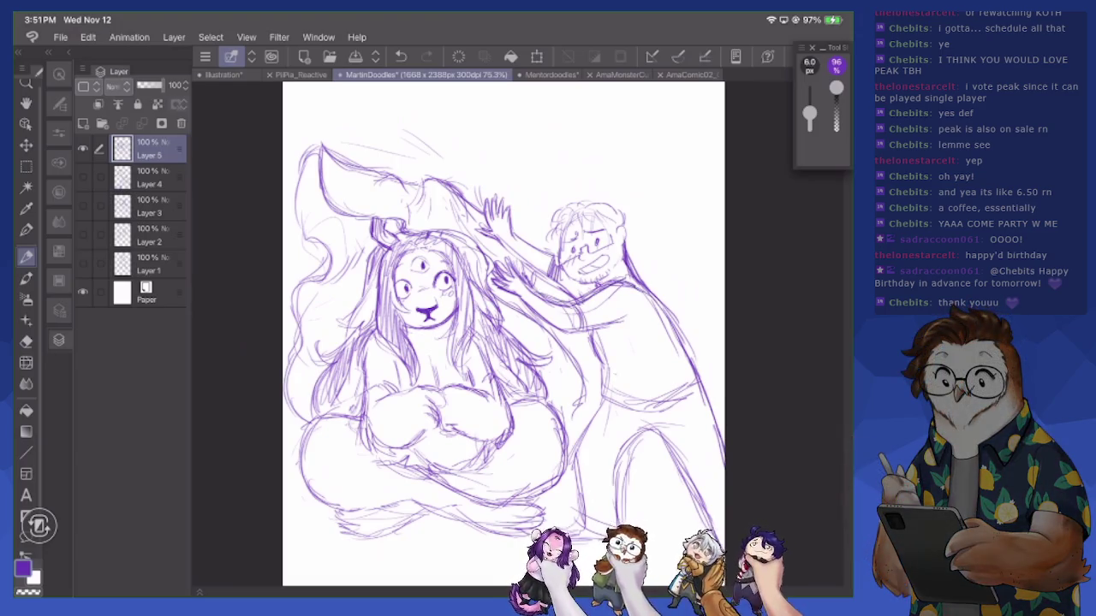
{"action": "mouse_move", "coordinate": [608, 365]}
{"action": "left_mouse_down"}
{"action": "mouse_move", "coordinate": [658, 376]}
{"action": "mouse_move", "coordinate": [661, 392]}
{"action": "left_mouse_up"}
{"action": "left_click_drag", "start_coordinate": [630, 255], "coordinate": [661, 306]}
Outline the woman's crossed legs, add torso lines to the man, and add hair strands
{"action": "scroll", "coordinate": [504, 334], "scroll_direction": "down", "scroll_amount": 2}
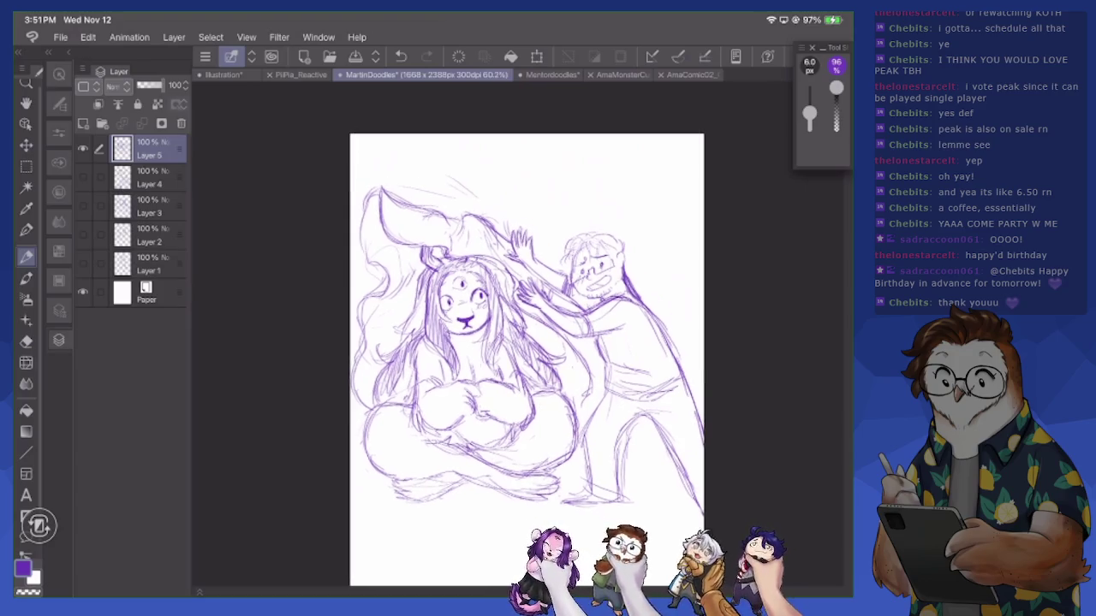
{"action": "scroll", "coordinate": [515, 360], "scroll_direction": "down", "scroll_amount": 1}
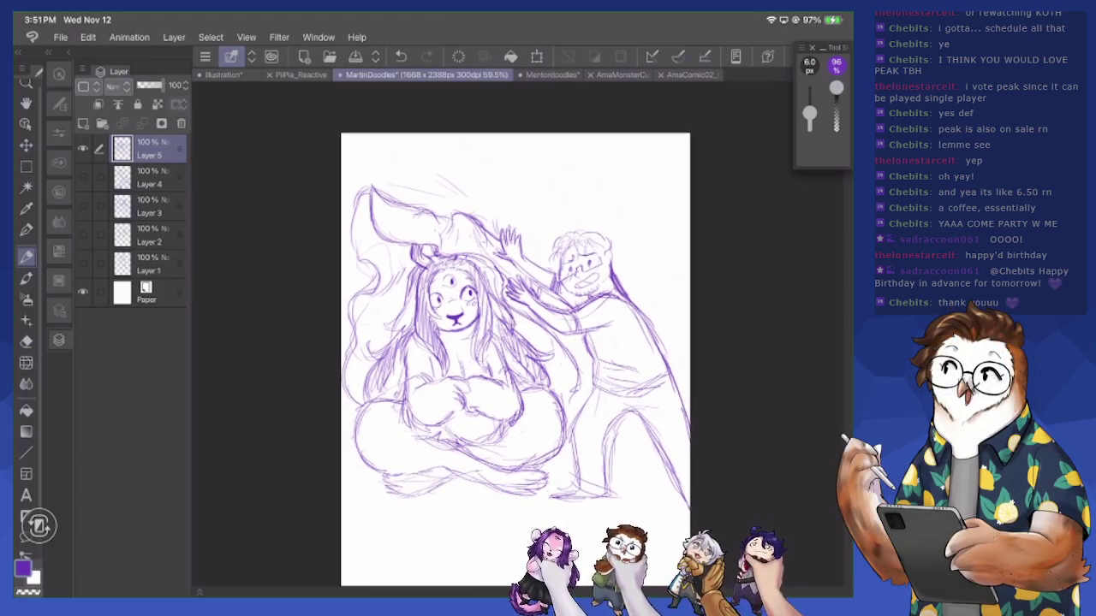
{"action": "mouse_move", "coordinate": [369, 404]}
{"action": "left_mouse_down"}
{"action": "mouse_move", "coordinate": [348, 440]}
{"action": "mouse_move", "coordinate": [355, 467]}
{"action": "mouse_move", "coordinate": [405, 476]}
{"action": "left_mouse_up"}
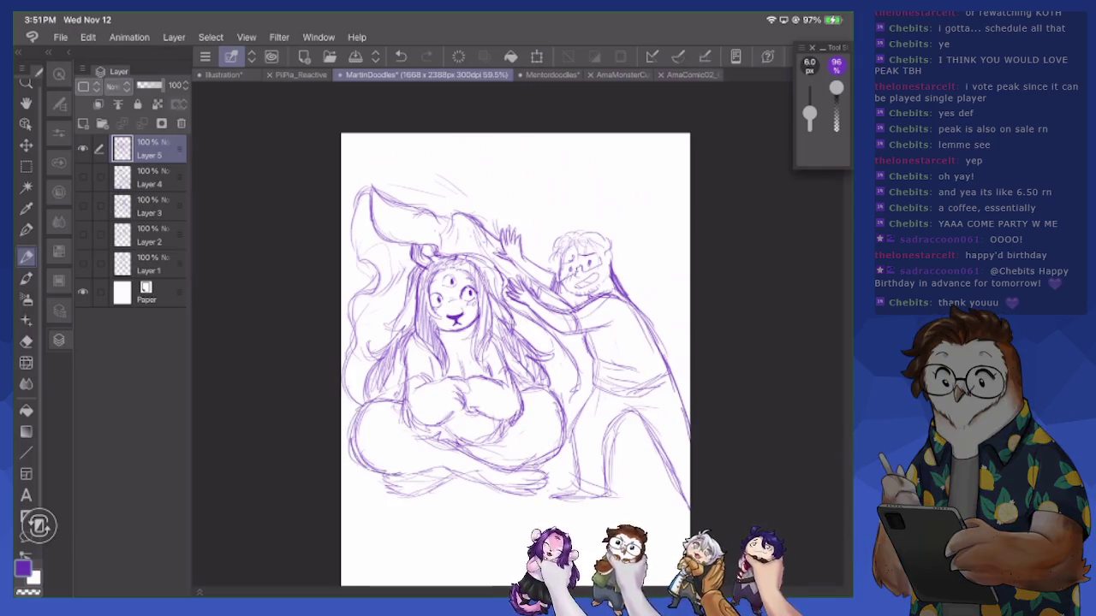
{"action": "left_click_drag", "start_coordinate": [489, 494], "coordinate": [541, 480]}
{"action": "left_click_drag", "start_coordinate": [570, 339], "coordinate": [587, 407]}
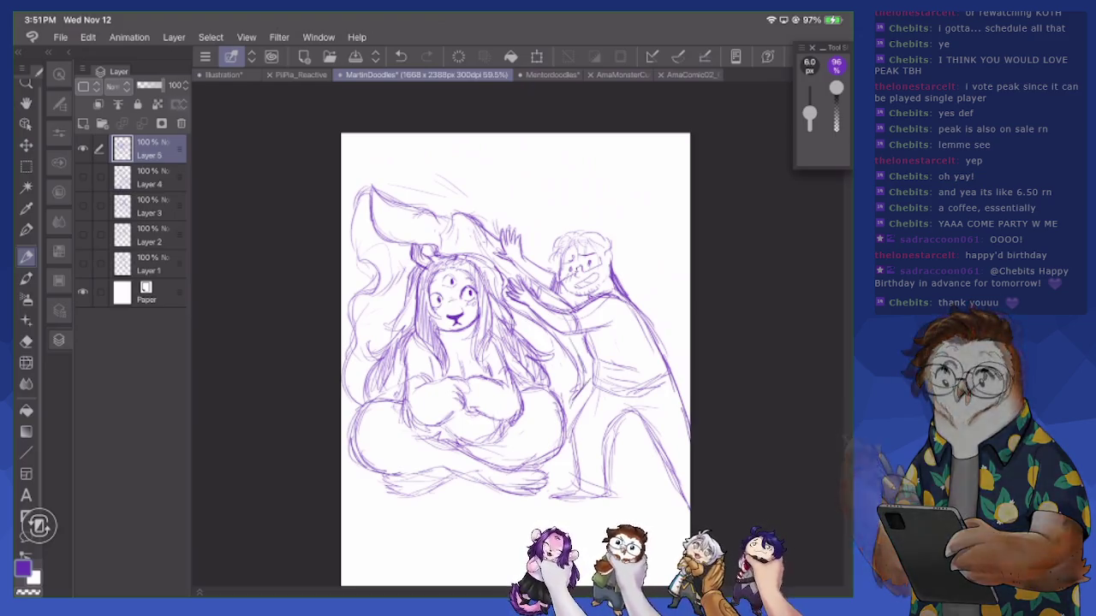
{"action": "left_click_drag", "start_coordinate": [405, 312], "coordinate": [400, 376]}
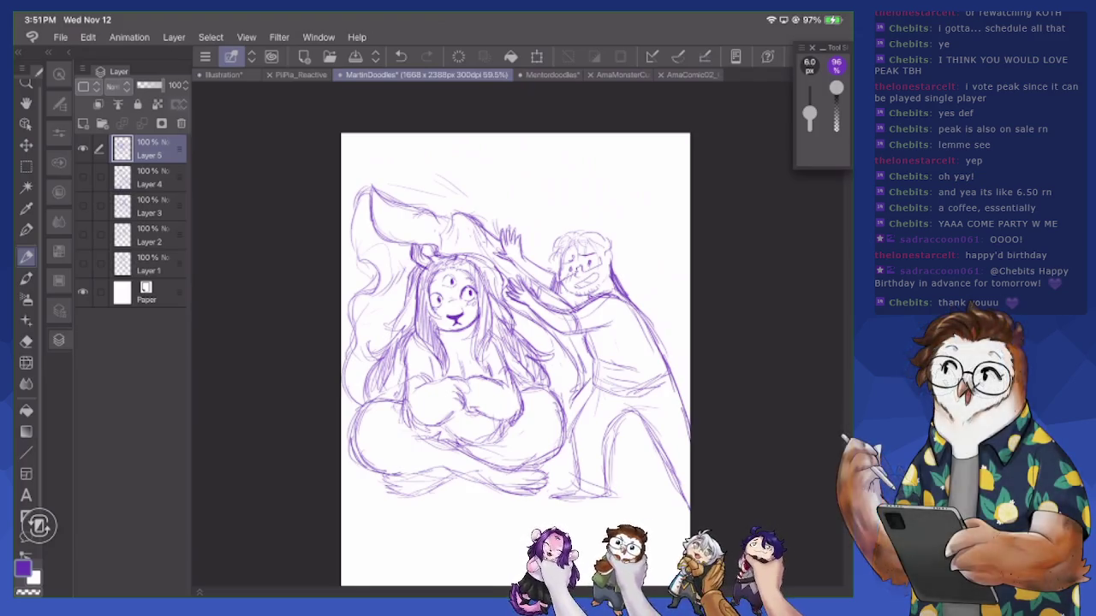
Check Layer 6's blending mode options and lower its opacity to 49%
{"action": "left_click", "coordinate": [117, 86]}
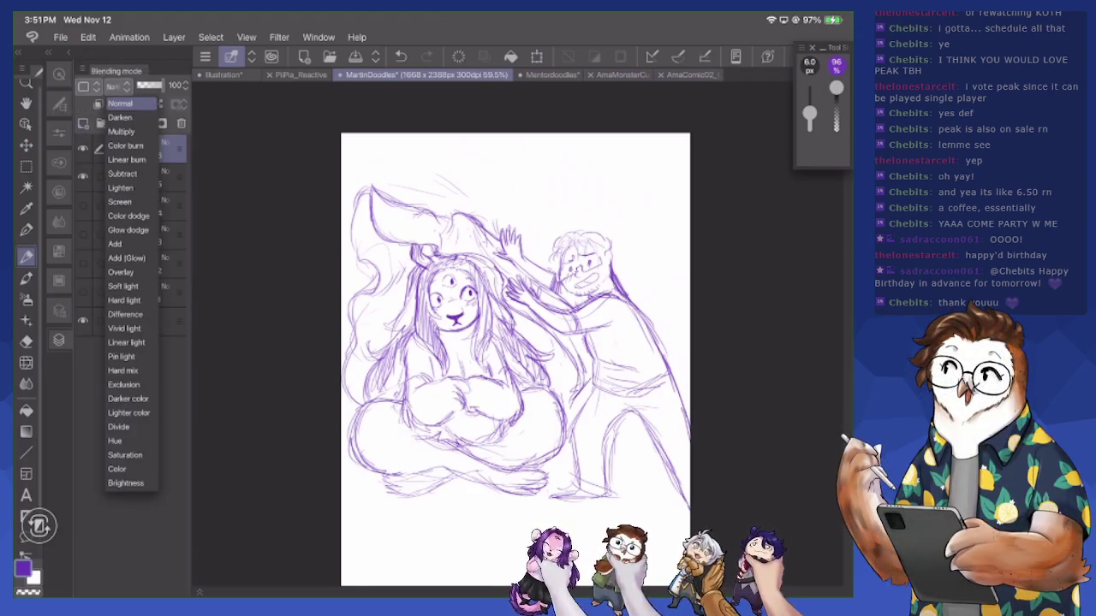
{"action": "left_click", "coordinate": [120, 103]}
{"action": "left_click_drag", "start_coordinate": [165, 84], "coordinate": [147, 84]}
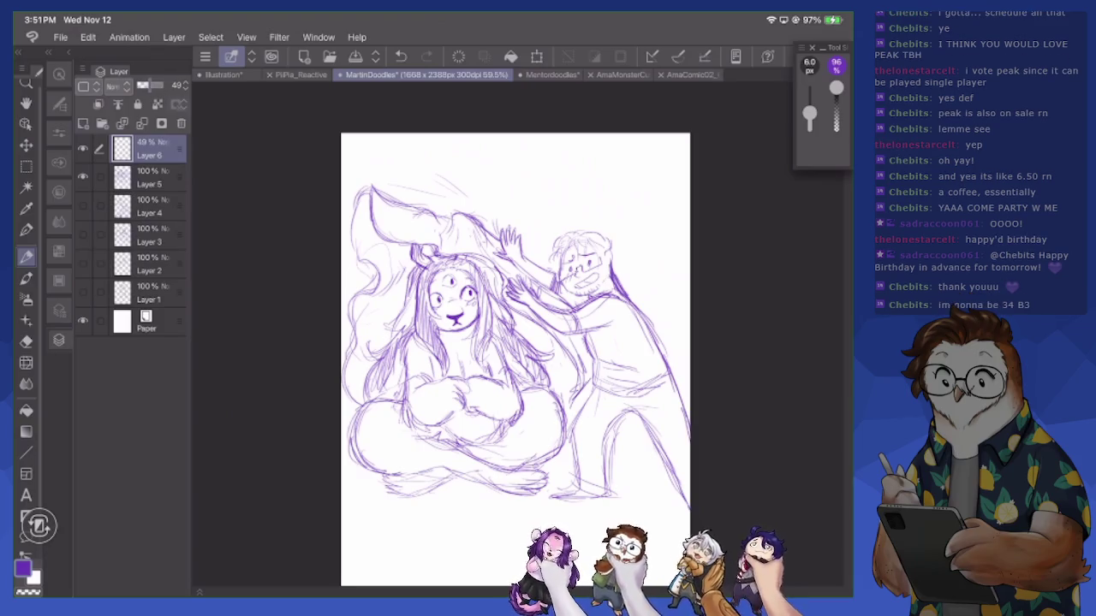
With a soft brush at about 175 px, shade the monster's head and hair
{"action": "key", "text": "b"}
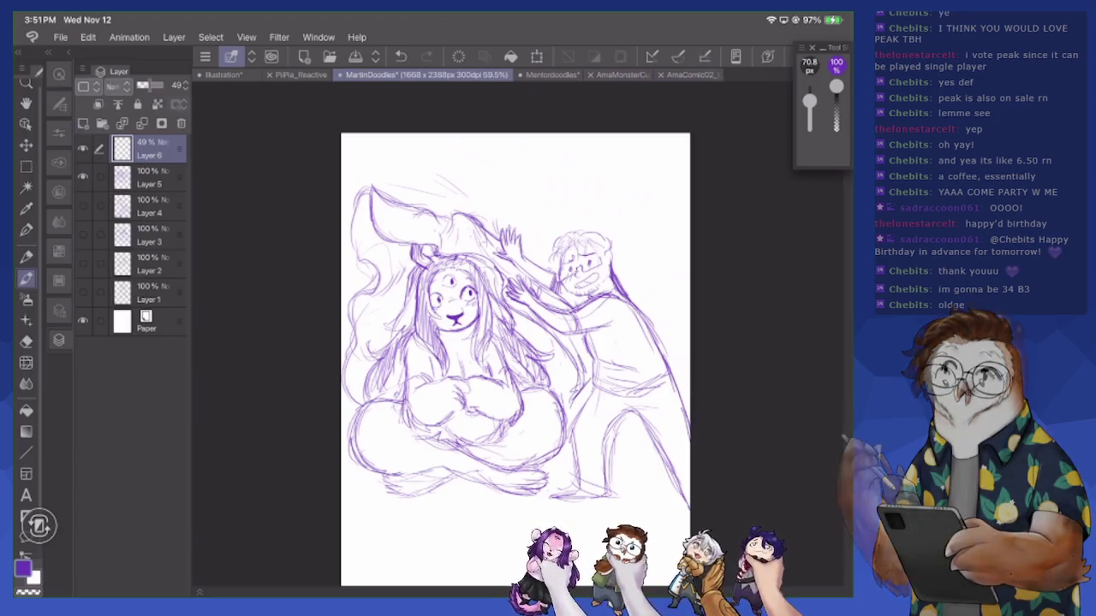
{"action": "left_click_drag", "start_coordinate": [809, 102], "coordinate": [809, 97]}
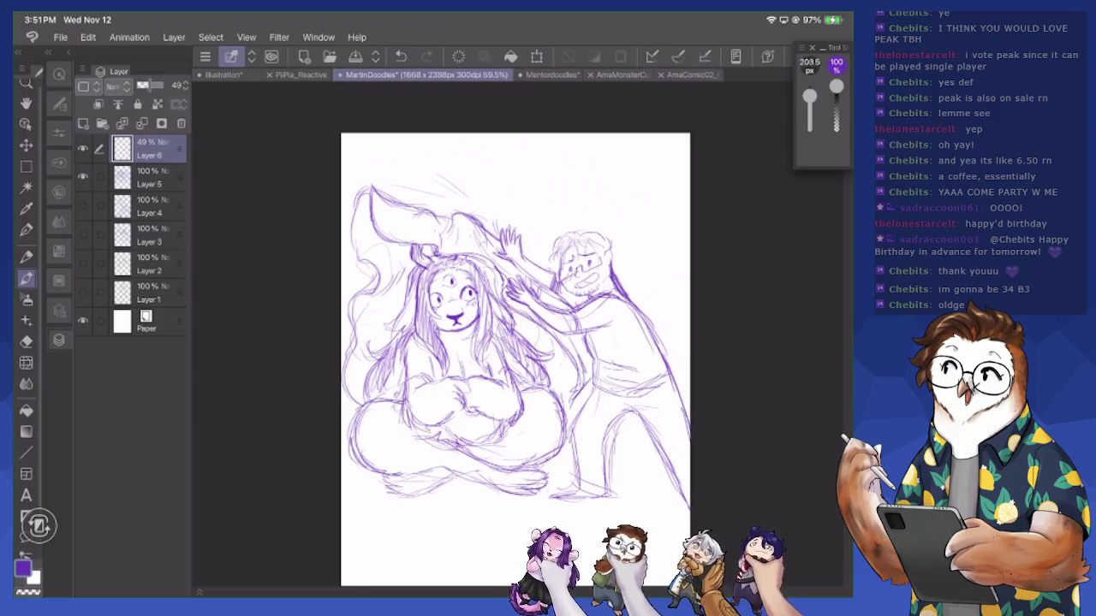
{"action": "mouse_move", "coordinate": [423, 265]}
{"action": "left_mouse_down"}
{"action": "mouse_move", "coordinate": [488, 282]}
{"action": "mouse_move", "coordinate": [493, 295]}
{"action": "left_mouse_up"}
{"action": "left_click_drag", "start_coordinate": [475, 257], "coordinate": [501, 317]}
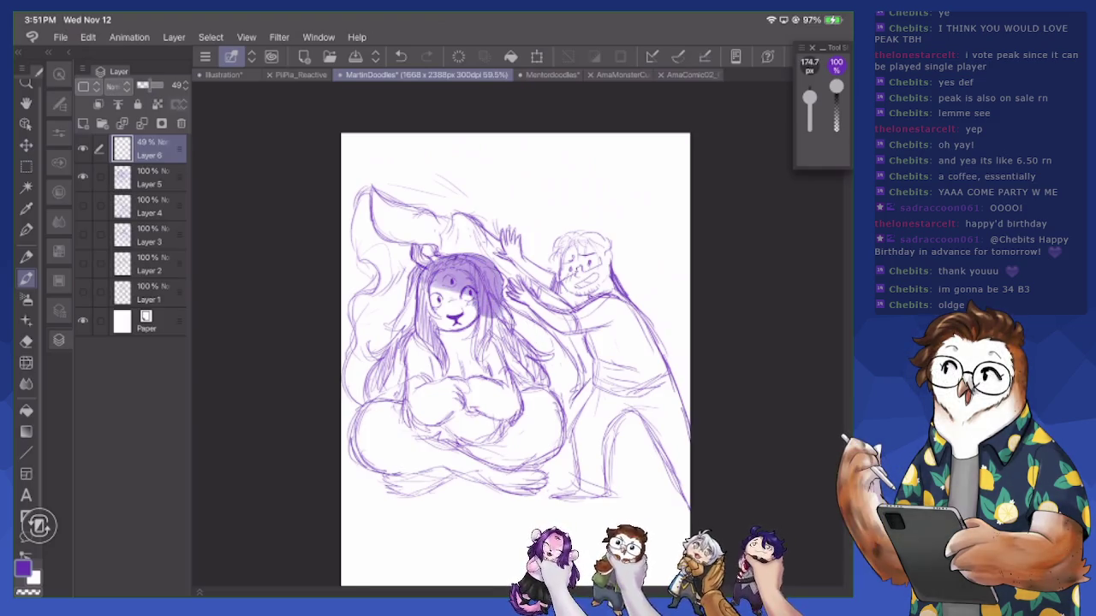
{"action": "mouse_move", "coordinate": [437, 283]}
{"action": "left_mouse_down"}
{"action": "mouse_move", "coordinate": [509, 342]}
{"action": "mouse_move", "coordinate": [552, 351]}
{"action": "mouse_move", "coordinate": [572, 394]}
{"action": "left_mouse_up"}
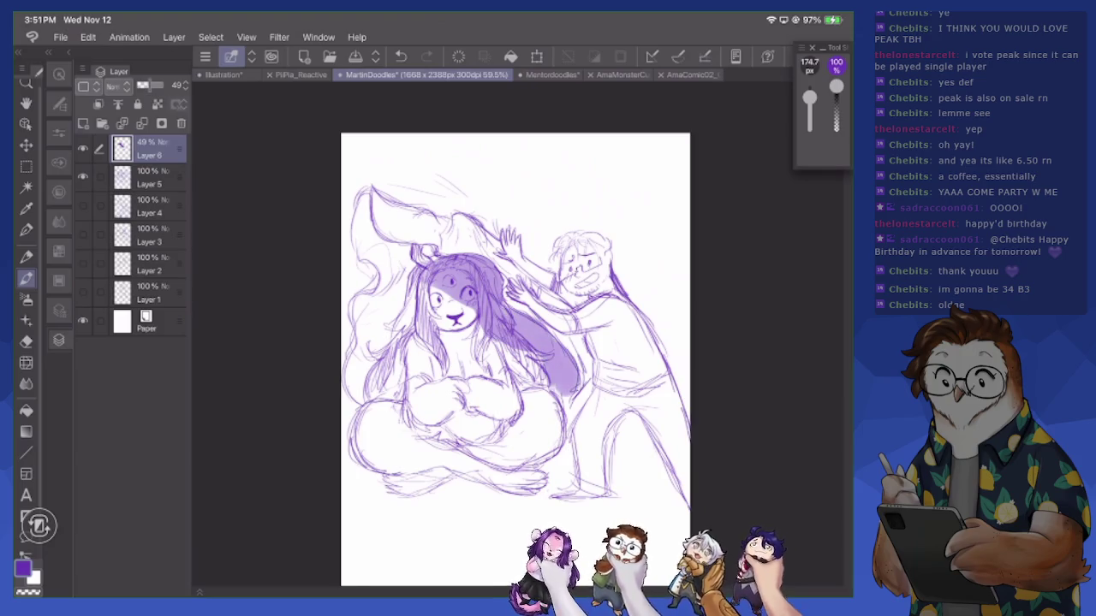
{"action": "mouse_move", "coordinate": [535, 355]}
{"action": "left_mouse_down"}
{"action": "mouse_move", "coordinate": [560, 394]}
{"action": "mouse_move", "coordinate": [540, 364]}
{"action": "left_mouse_up"}
{"action": "mouse_move", "coordinate": [426, 261]}
{"action": "left_mouse_down"}
{"action": "mouse_move", "coordinate": [395, 286]}
{"action": "mouse_move", "coordinate": [354, 204]}
{"action": "mouse_move", "coordinate": [407, 253]}
{"action": "mouse_move", "coordinate": [436, 261]}
{"action": "mouse_move", "coordinate": [379, 344]}
{"action": "left_mouse_up"}
Shade the hair left of the face, the lower hair edge, the chest and the chin
{"action": "mouse_move", "coordinate": [381, 300]}
{"action": "left_mouse_down"}
{"action": "mouse_move", "coordinate": [367, 354]}
{"action": "mouse_move", "coordinate": [356, 342]}
{"action": "mouse_move", "coordinate": [368, 382]}
{"action": "left_mouse_up"}
{"action": "mouse_move", "coordinate": [415, 282]}
{"action": "left_mouse_down"}
{"action": "mouse_move", "coordinate": [405, 299]}
{"action": "mouse_move", "coordinate": [443, 283]}
{"action": "mouse_move", "coordinate": [459, 289]}
{"action": "left_mouse_up"}
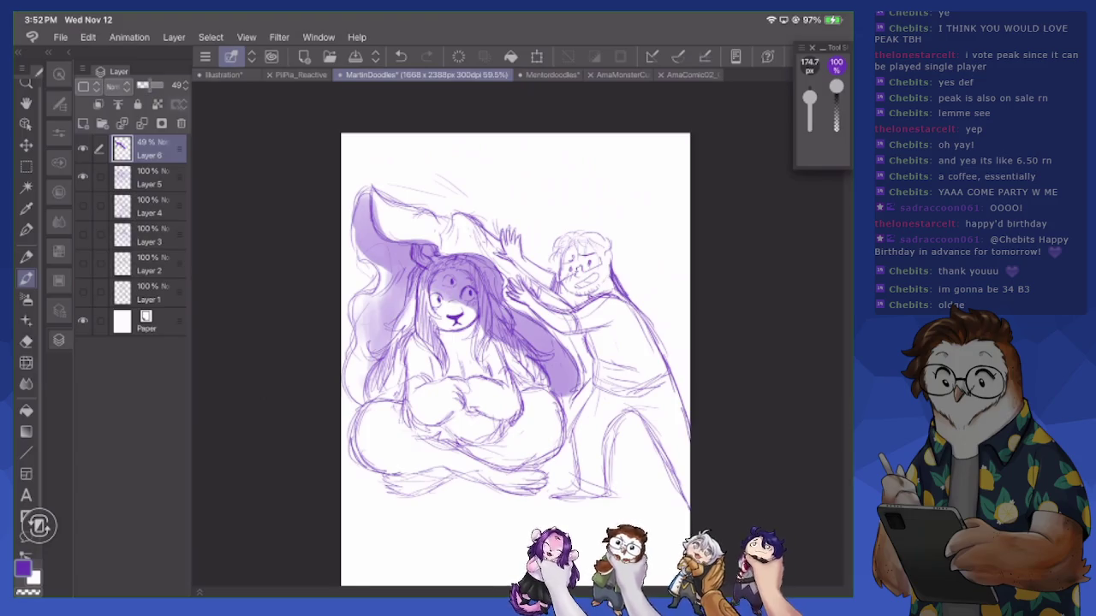
{"action": "left_click_drag", "start_coordinate": [572, 396], "coordinate": [561, 417]}
{"action": "mouse_move", "coordinate": [432, 430]}
{"action": "left_mouse_down"}
{"action": "mouse_move", "coordinate": [501, 409]}
{"action": "mouse_move", "coordinate": [406, 422]}
{"action": "left_mouse_up"}
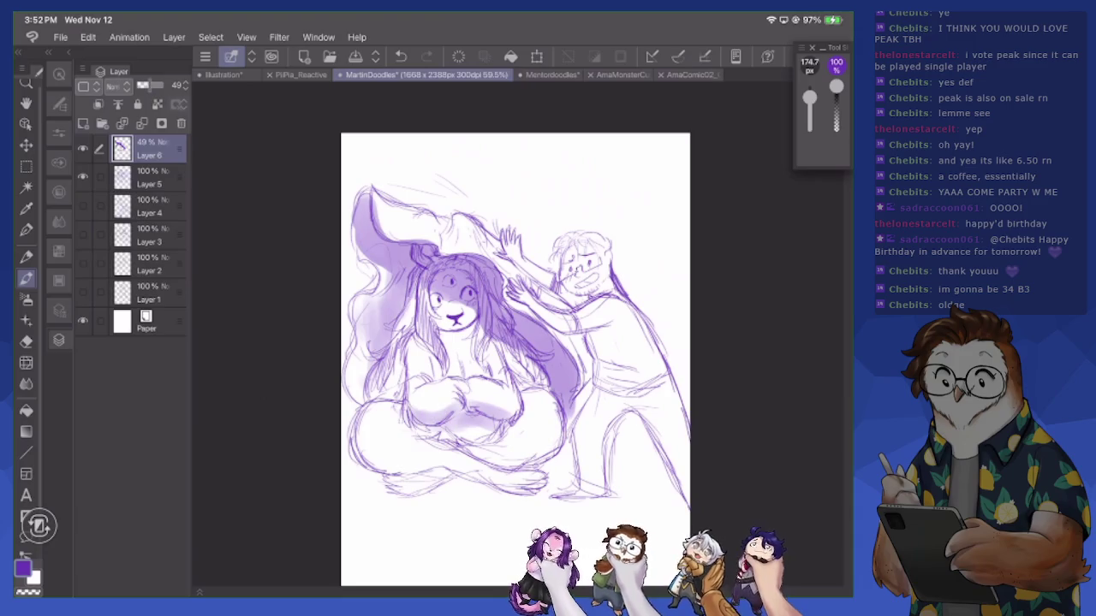
{"action": "left_click_drag", "start_coordinate": [439, 344], "coordinate": [479, 325]}
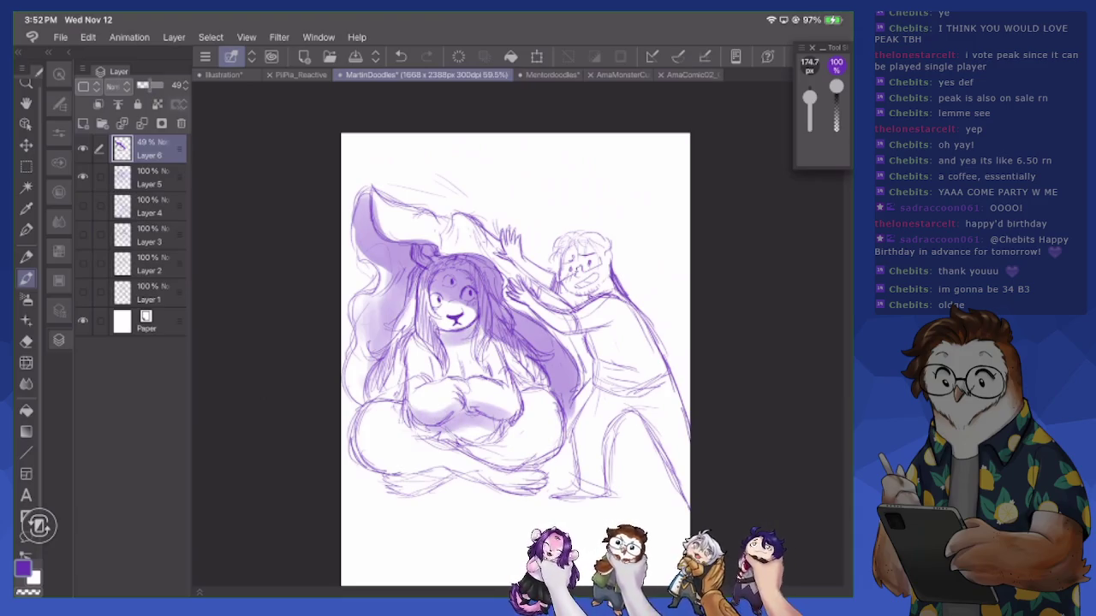
At about 60 px, darken the chest and the bottom of the lap
{"action": "left_click_drag", "start_coordinate": [809, 97], "coordinate": [808, 103]}
{"action": "left_click_drag", "start_coordinate": [469, 372], "coordinate": [488, 360]}
{"action": "left_click_drag", "start_coordinate": [404, 364], "coordinate": [398, 402]}
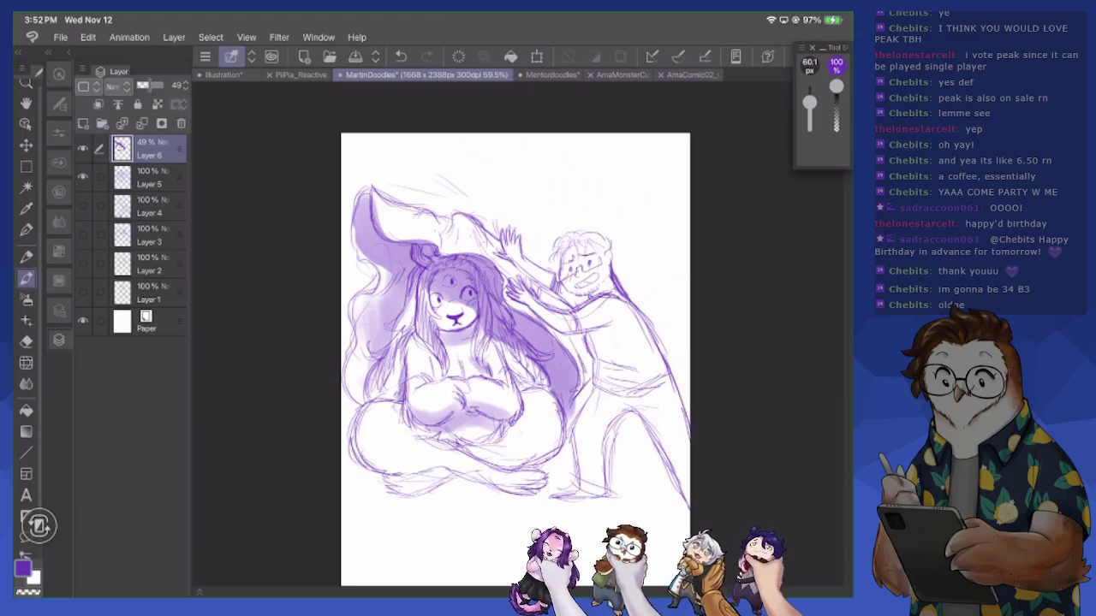
{"action": "mouse_move", "coordinate": [358, 454]}
{"action": "left_mouse_down"}
{"action": "mouse_move", "coordinate": [416, 473]}
{"action": "mouse_move", "coordinate": [477, 469]}
{"action": "mouse_move", "coordinate": [484, 484]}
{"action": "left_mouse_up"}
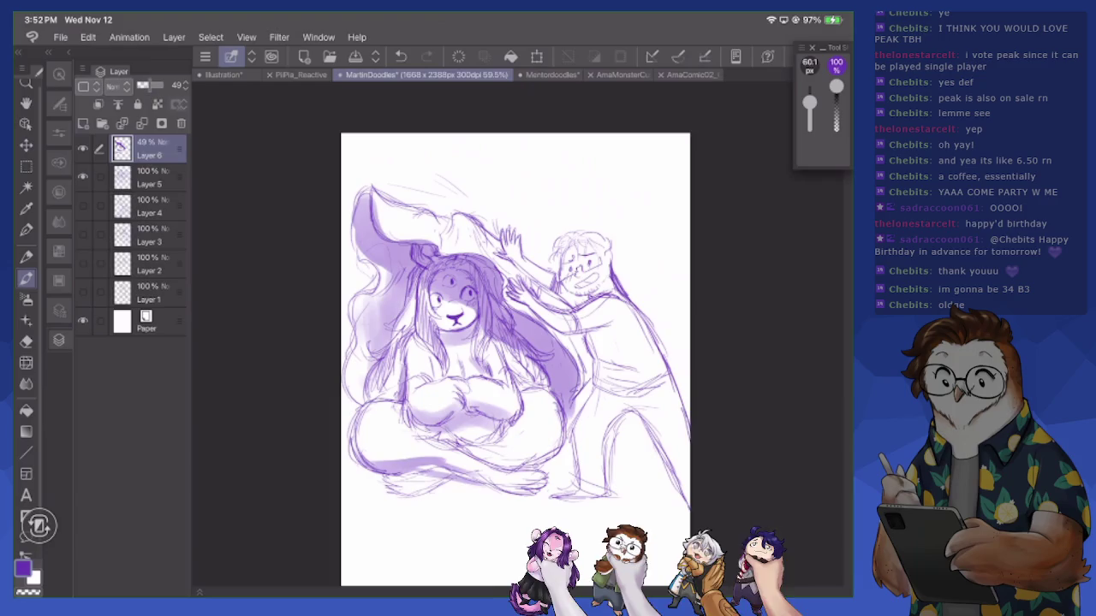
{"action": "left_click_drag", "start_coordinate": [420, 476], "coordinate": [548, 495]}
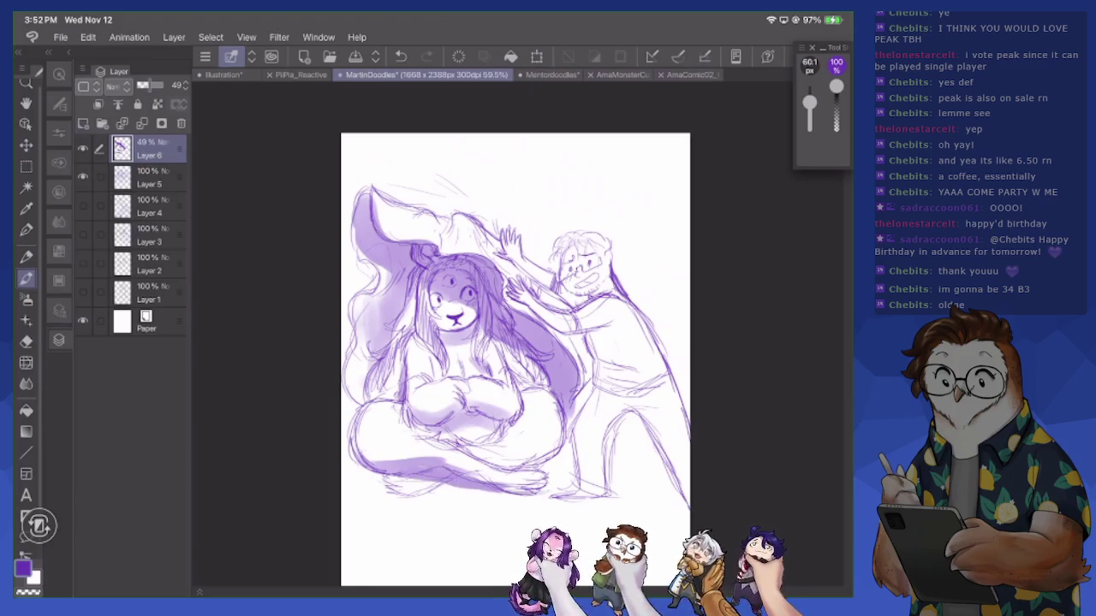
{"action": "mouse_move", "coordinate": [485, 454]}
{"action": "left_mouse_down"}
{"action": "mouse_move", "coordinate": [560, 473]}
{"action": "mouse_move", "coordinate": [509, 467]}
{"action": "left_mouse_up"}
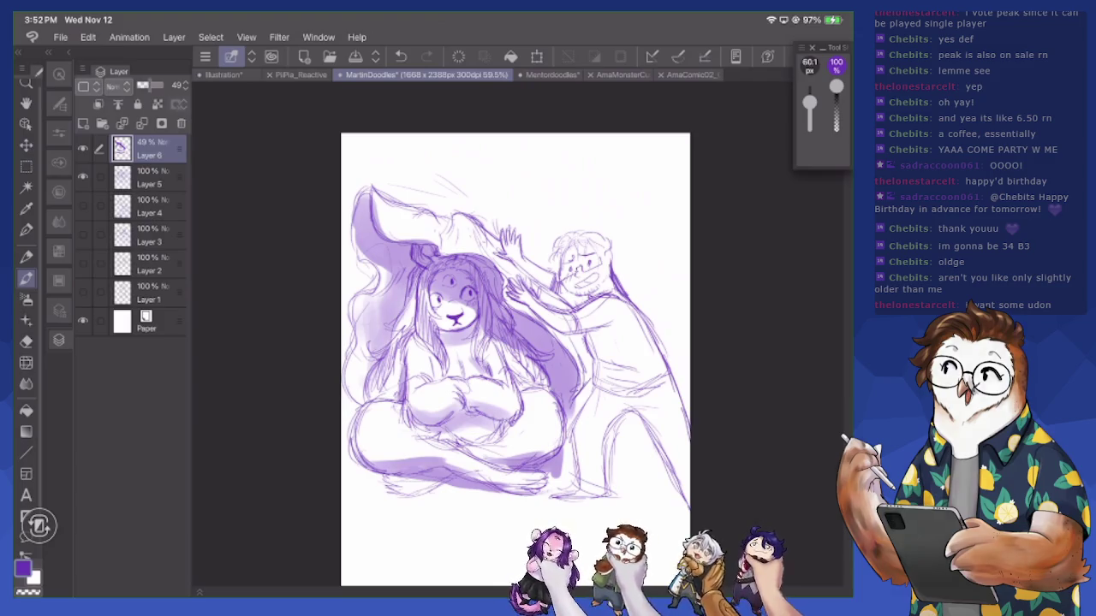
Add shading strokes across the belly, the hair by the shoulder and the left hair edge
{"action": "mouse_move", "coordinate": [435, 444]}
{"action": "left_mouse_down"}
{"action": "mouse_move", "coordinate": [488, 442]}
{"action": "mouse_move", "coordinate": [508, 418]}
{"action": "mouse_move", "coordinate": [493, 424]}
{"action": "mouse_move", "coordinate": [495, 440]}
{"action": "mouse_move", "coordinate": [507, 429]}
{"action": "left_mouse_up"}
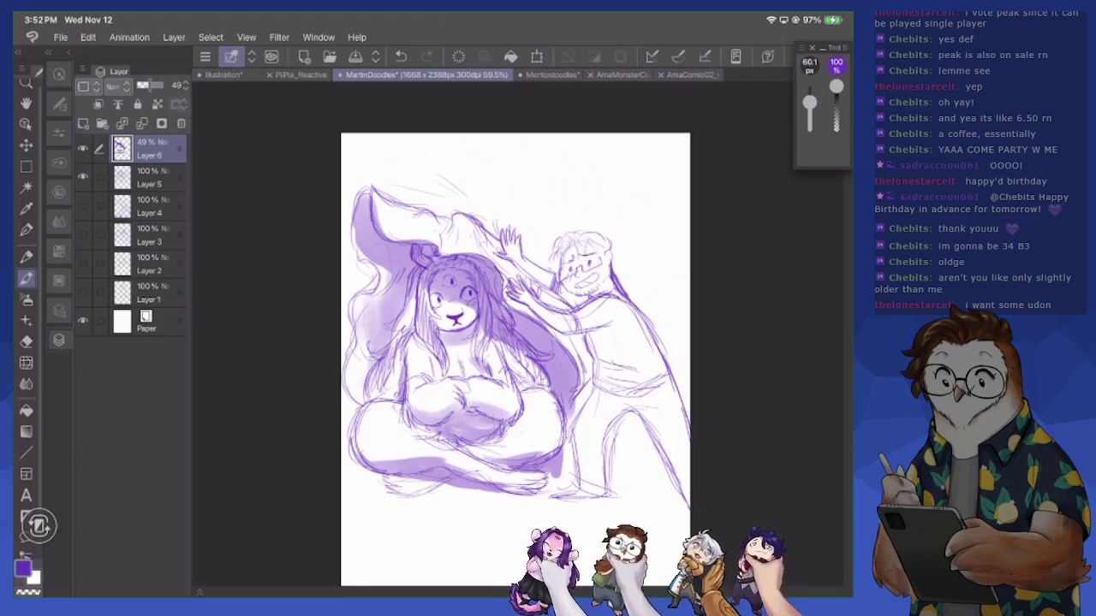
{"action": "mouse_move", "coordinate": [493, 351]}
{"action": "left_mouse_down"}
{"action": "mouse_move", "coordinate": [524, 391]}
{"action": "mouse_move", "coordinate": [538, 385]}
{"action": "left_mouse_up"}
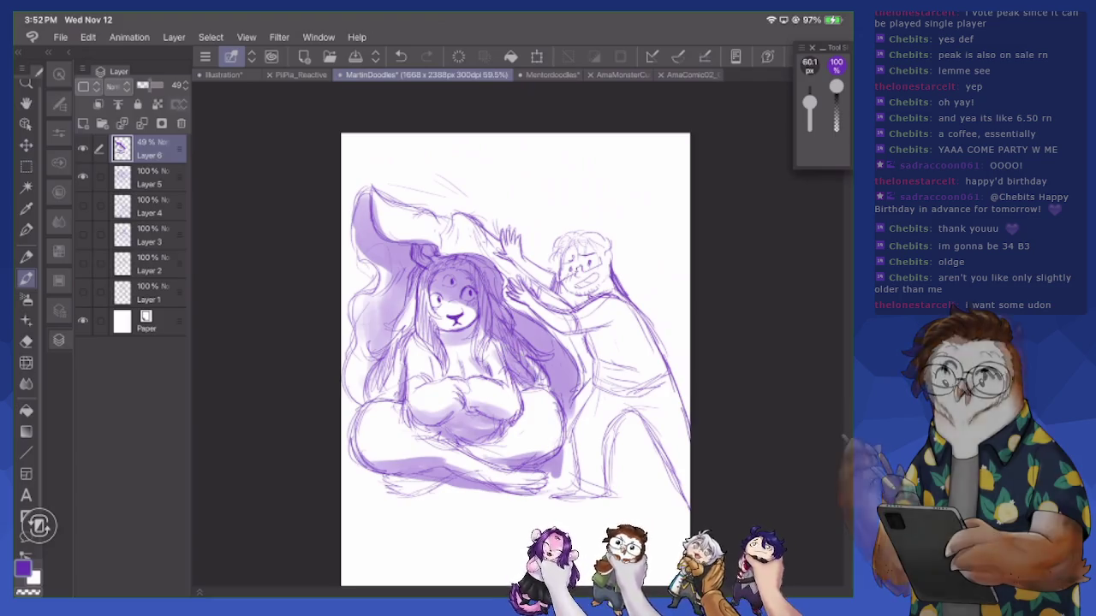
{"action": "mouse_move", "coordinate": [392, 342]}
{"action": "left_mouse_down"}
{"action": "mouse_move", "coordinate": [402, 387]}
{"action": "mouse_move", "coordinate": [369, 394]}
{"action": "left_mouse_up"}
{"action": "left_click_drag", "start_coordinate": [378, 361], "coordinate": [389, 380]}
{"action": "mouse_move", "coordinate": [402, 341]}
{"action": "left_mouse_down"}
{"action": "mouse_move", "coordinate": [418, 305]}
{"action": "mouse_move", "coordinate": [411, 317]}
{"action": "left_mouse_up"}
{"action": "left_click_drag", "start_coordinate": [423, 276], "coordinate": [420, 341]}
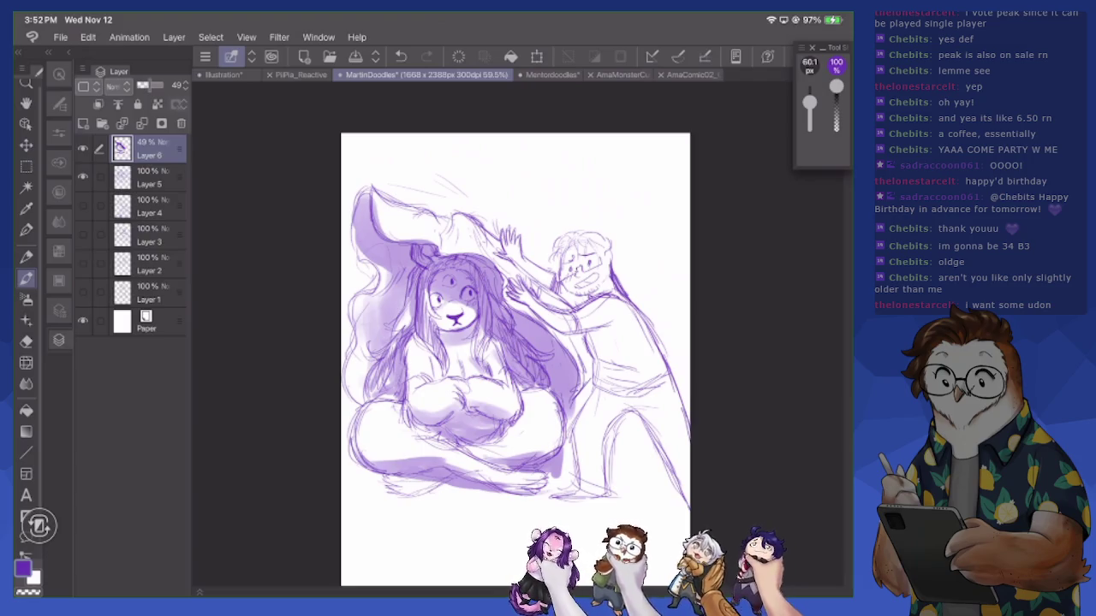
Lighten the monster woman's third eye on her forehead
{"action": "scroll", "coordinate": [508, 350], "scroll_direction": "up", "scroll_amount": 2}
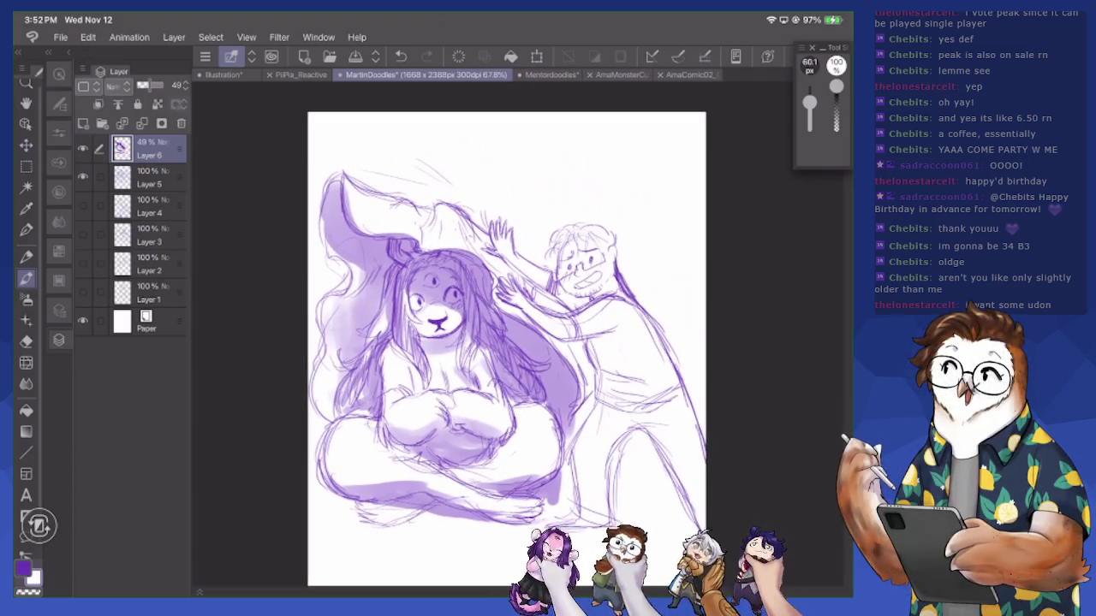
{"action": "mouse_move", "coordinate": [428, 277]}
{"action": "left_mouse_down"}
{"action": "mouse_move", "coordinate": [460, 301]}
{"action": "mouse_move", "coordinate": [422, 305]}
{"action": "left_mouse_up"}
{"action": "scroll", "coordinate": [507, 349], "scroll_direction": "down", "scroll_amount": 3}
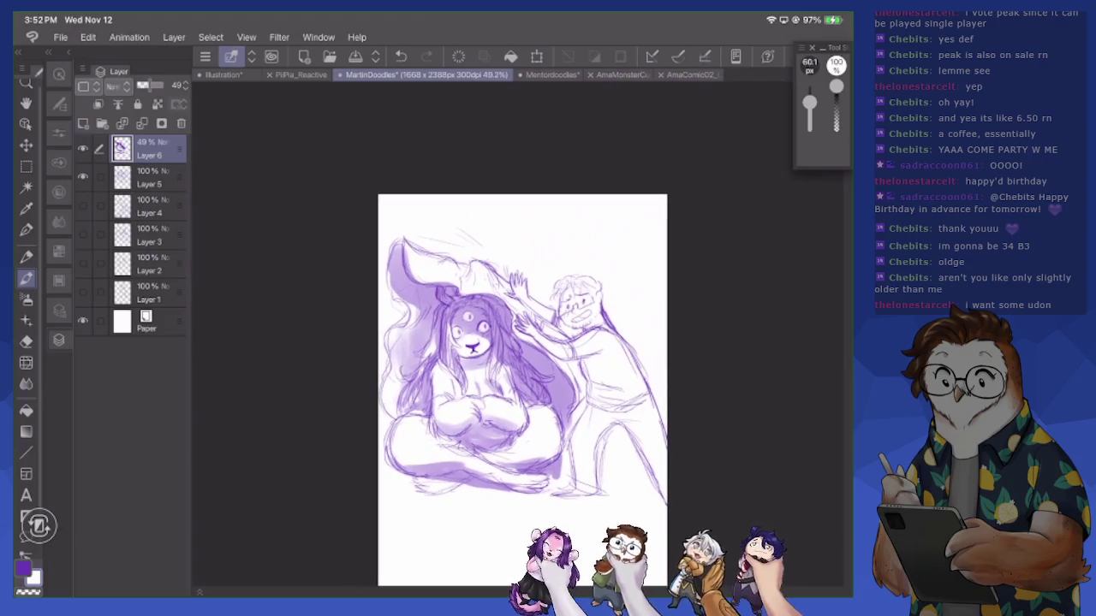
{"action": "scroll", "coordinate": [676, 411], "scroll_direction": "up", "scroll_amount": 1}
{"action": "scroll", "coordinate": [676, 411], "scroll_direction": "up", "scroll_amount": 1}
{"action": "scroll", "coordinate": [676, 411], "scroll_direction": "up", "scroll_amount": 1}
{"action": "scroll", "coordinate": [677, 411], "scroll_direction": "up", "scroll_amount": 2}
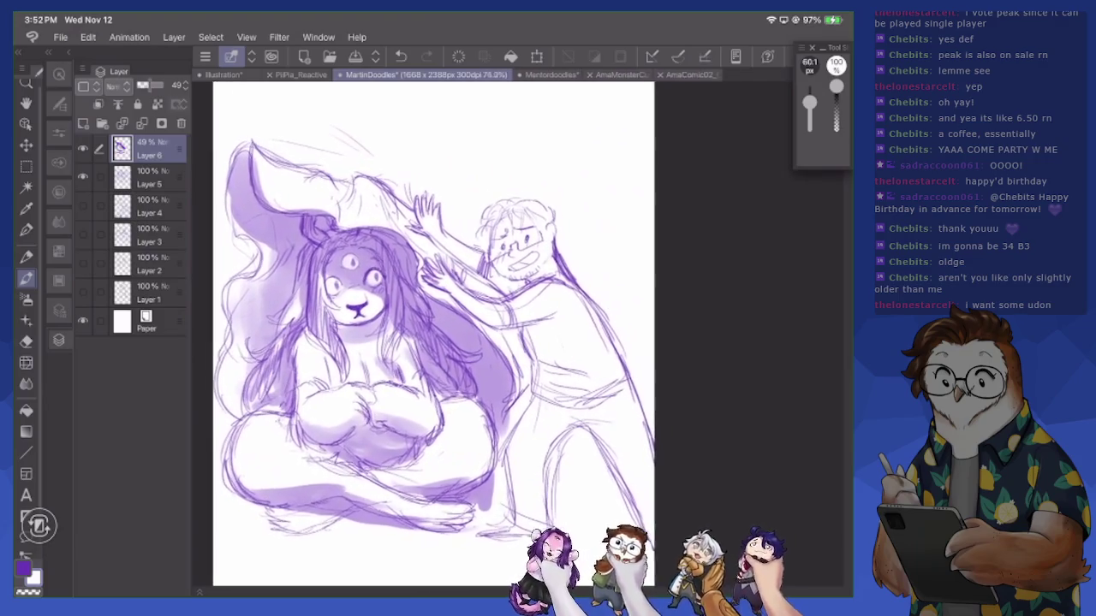
{"action": "scroll", "coordinate": [433, 334], "scroll_direction": "down", "scroll_amount": 1}
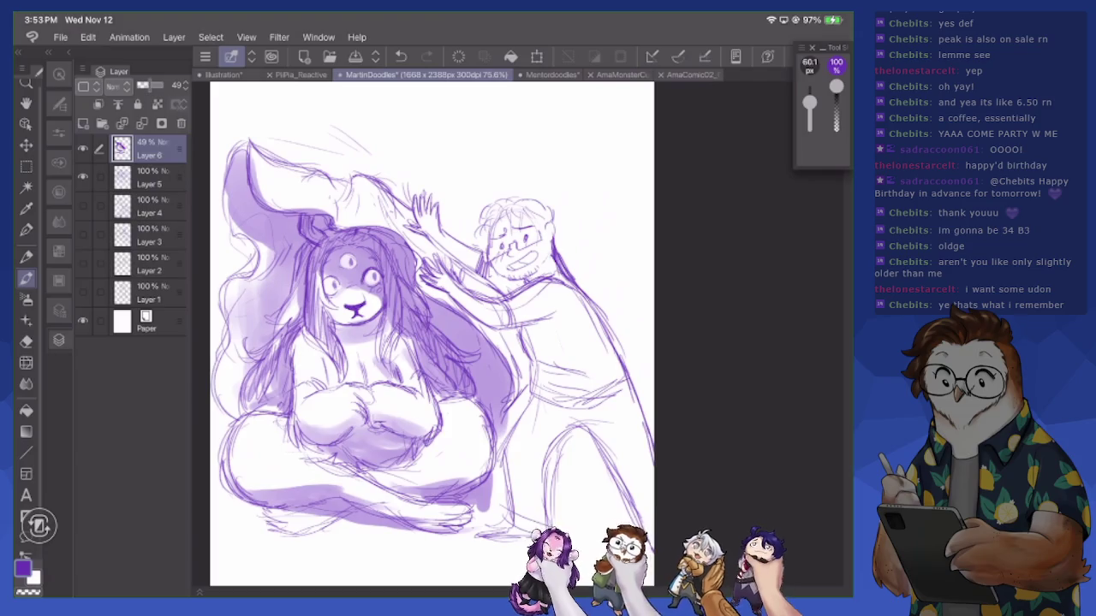
{"action": "scroll", "coordinate": [500, 342], "scroll_direction": "down", "scroll_amount": 3}
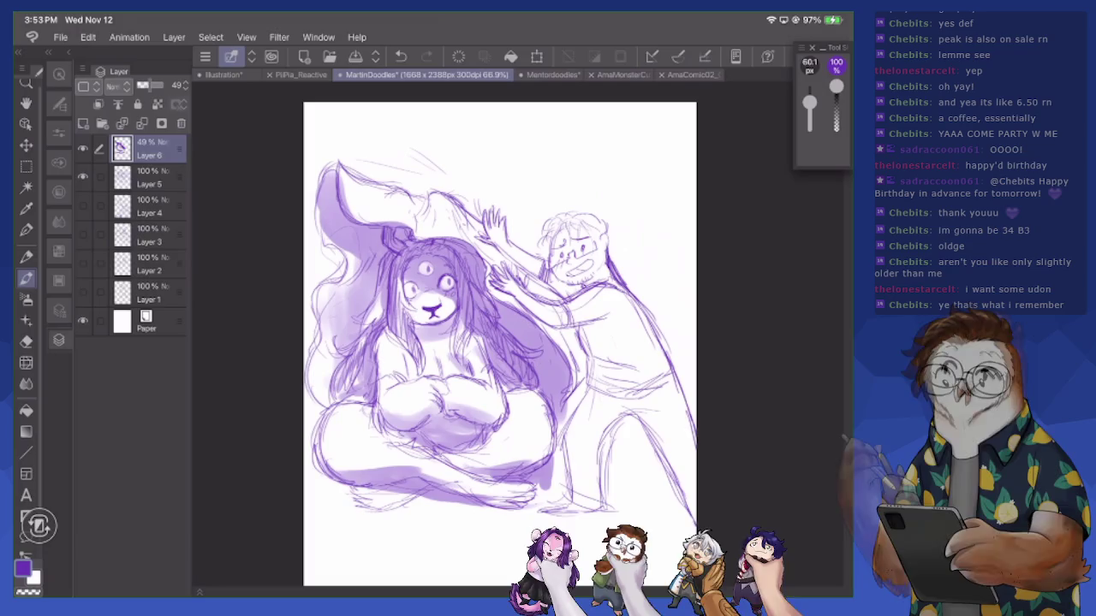
Shade across the lap and bottom of the drawing, then the man's arm and beard
{"action": "mouse_move", "coordinate": [363, 503]}
{"action": "left_mouse_down"}
{"action": "mouse_move", "coordinate": [423, 495]}
{"action": "mouse_move", "coordinate": [353, 512]}
{"action": "mouse_move", "coordinate": [315, 471]}
{"action": "mouse_move", "coordinate": [318, 494]}
{"action": "left_mouse_up"}
{"action": "mouse_move", "coordinate": [445, 505]}
{"action": "left_mouse_down"}
{"action": "mouse_move", "coordinate": [505, 490]}
{"action": "mouse_move", "coordinate": [536, 500]}
{"action": "mouse_move", "coordinate": [561, 477]}
{"action": "mouse_move", "coordinate": [563, 454]}
{"action": "left_mouse_up"}
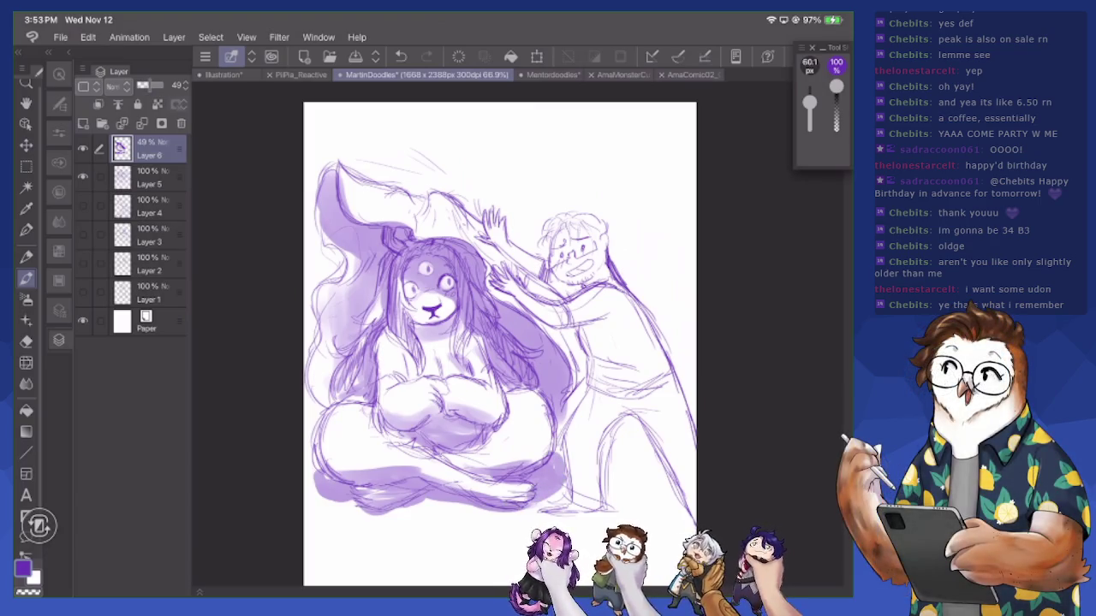
{"action": "mouse_move", "coordinate": [334, 467]}
{"action": "left_mouse_down"}
{"action": "mouse_move", "coordinate": [306, 497]}
{"action": "mouse_move", "coordinate": [346, 503]}
{"action": "mouse_move", "coordinate": [342, 462]}
{"action": "mouse_move", "coordinate": [356, 453]}
{"action": "mouse_move", "coordinate": [341, 450]}
{"action": "mouse_move", "coordinate": [503, 471]}
{"action": "mouse_move", "coordinate": [496, 479]}
{"action": "mouse_move", "coordinate": [519, 454]}
{"action": "mouse_move", "coordinate": [546, 454]}
{"action": "left_mouse_up"}
{"action": "mouse_move", "coordinate": [464, 447]}
{"action": "left_mouse_down"}
{"action": "mouse_move", "coordinate": [495, 430]}
{"action": "mouse_move", "coordinate": [457, 457]}
{"action": "mouse_move", "coordinate": [418, 434]}
{"action": "mouse_move", "coordinate": [497, 406]}
{"action": "mouse_move", "coordinate": [404, 432]}
{"action": "left_mouse_up"}
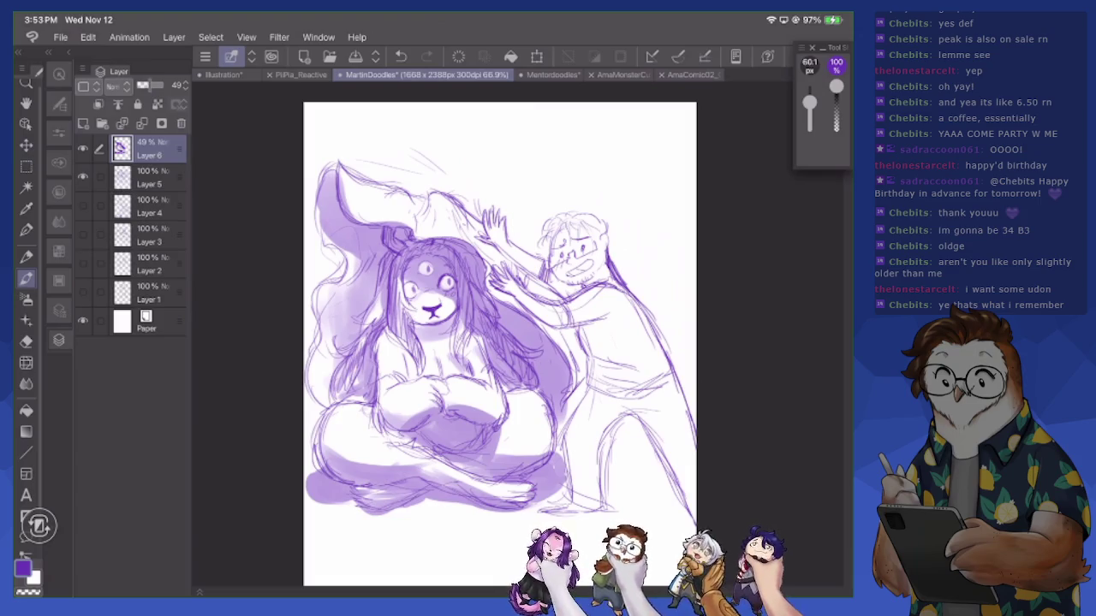
{"action": "left_click_drag", "start_coordinate": [579, 346], "coordinate": [610, 321]}
{"action": "left_click_drag", "start_coordinate": [572, 282], "coordinate": [593, 297]}
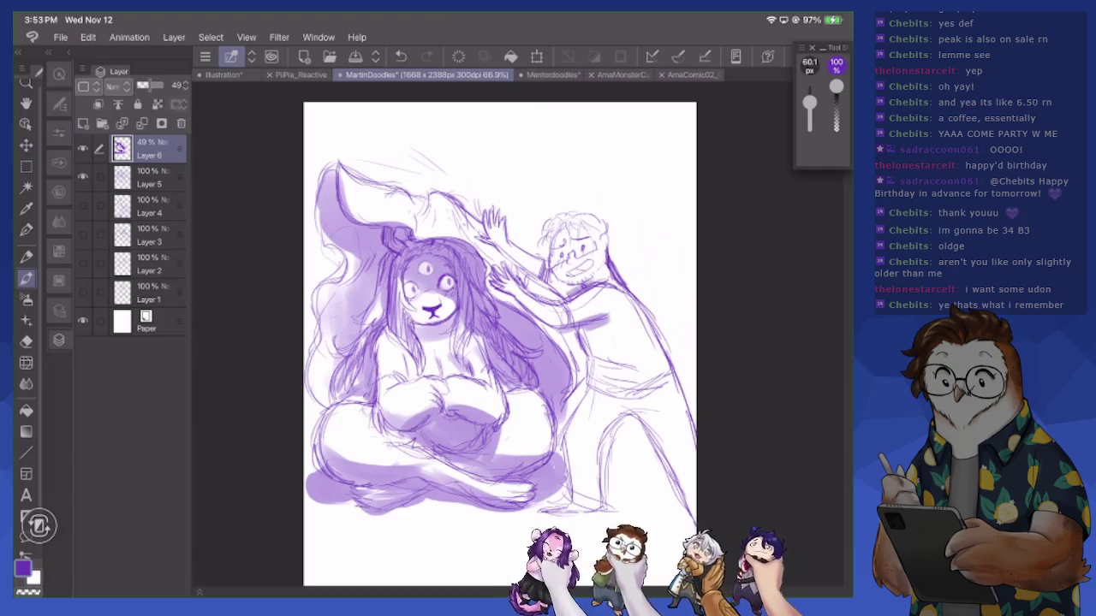
On Layer 5, lasso the bearded man's head, scale it up slightly, then deselect
{"action": "key", "text": "m"}
{"action": "left_click", "coordinate": [150, 177]}
{"action": "scroll", "coordinate": [462, 343], "scroll_direction": "up", "scroll_amount": 3}
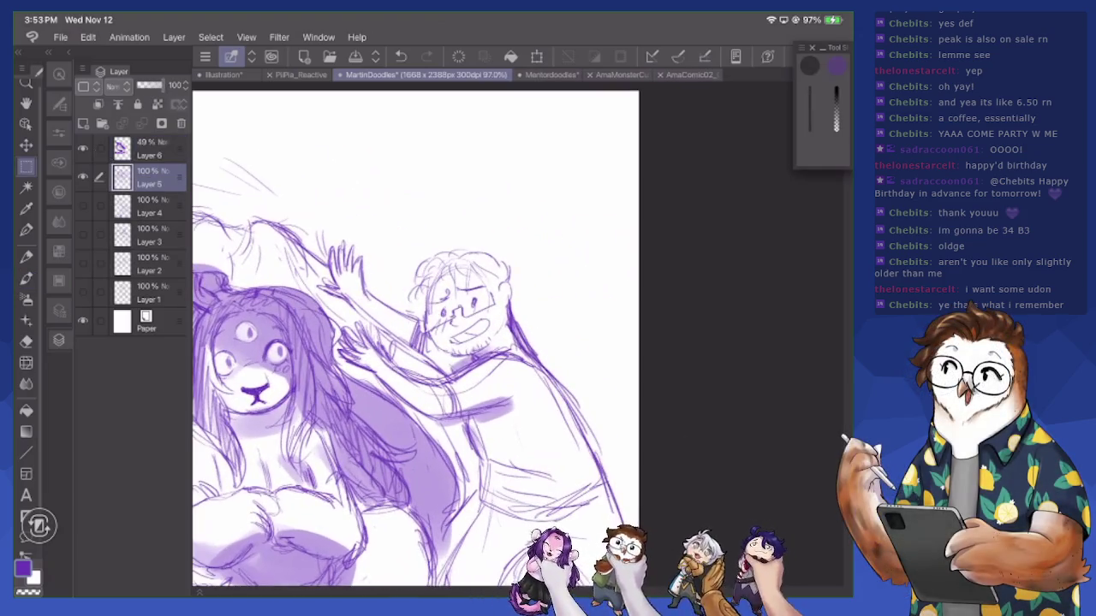
{"action": "mouse_move", "coordinate": [428, 334]}
{"action": "left_mouse_down"}
{"action": "mouse_move", "coordinate": [473, 205]}
{"action": "mouse_move", "coordinate": [558, 295]}
{"action": "mouse_move", "coordinate": [514, 329]}
{"action": "left_mouse_up"}
{"action": "key", "text": "ctrl+t"}
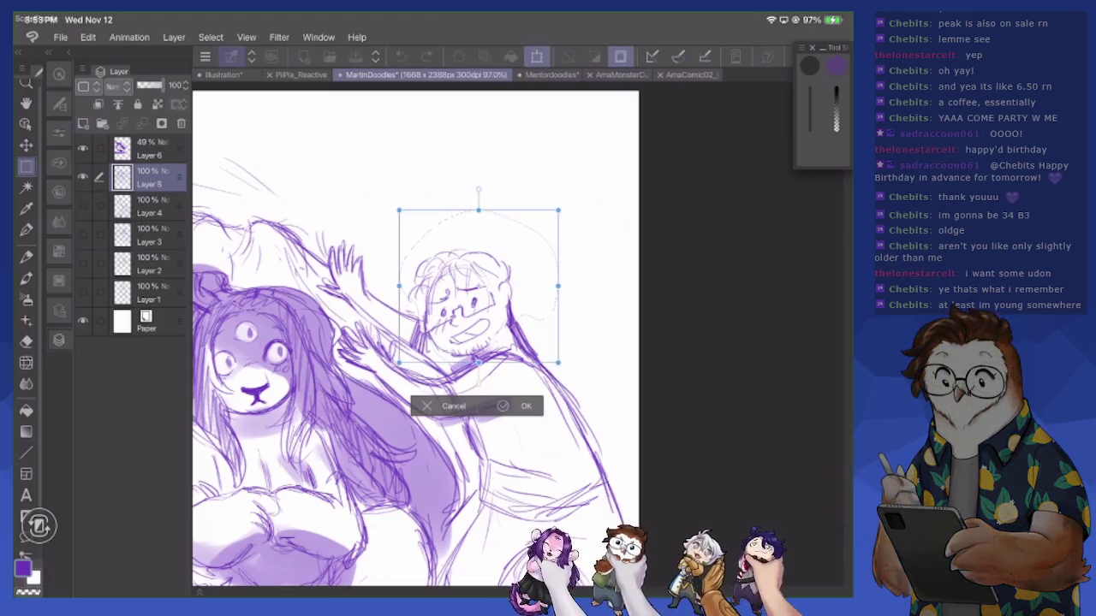
{"action": "left_click_drag", "start_coordinate": [558, 364], "coordinate": [565, 370]}
{"action": "key", "text": "Return"}
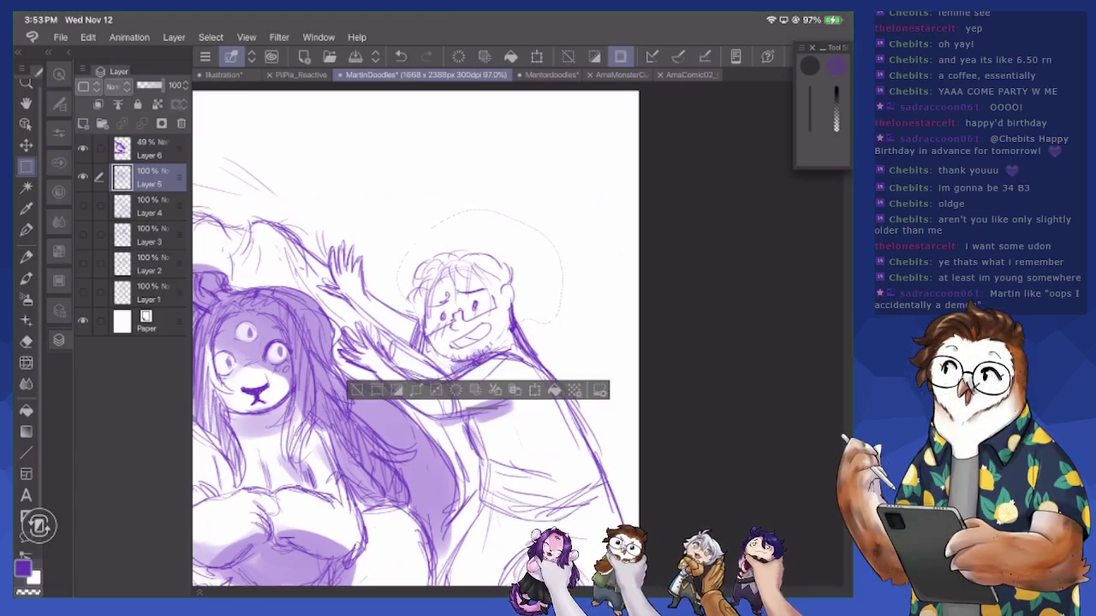
{"action": "key", "text": "ctrl+d"}
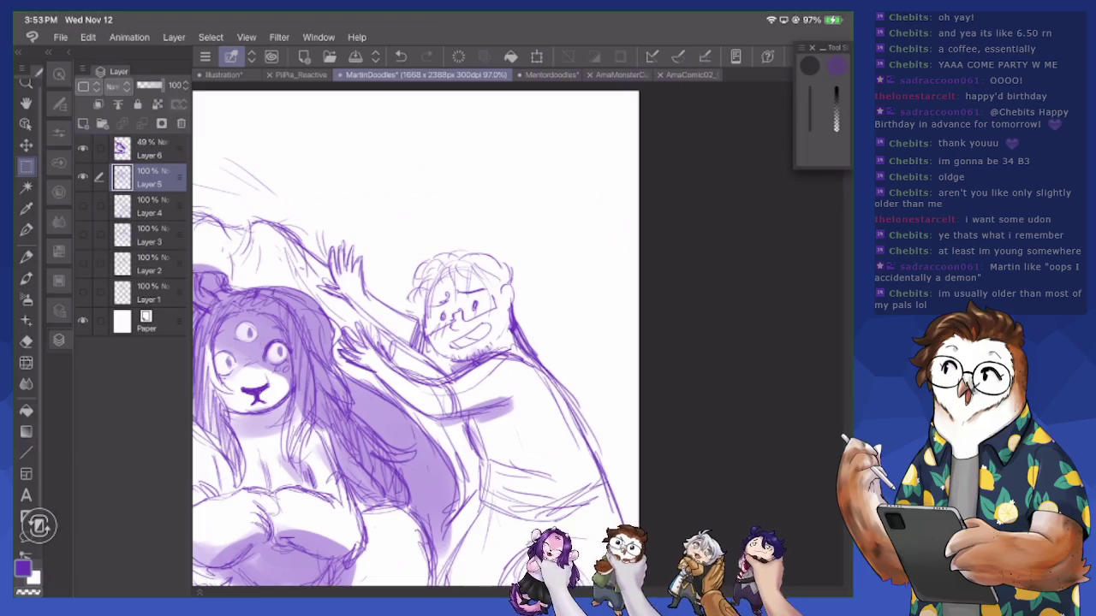
{"action": "scroll", "coordinate": [441, 335], "scroll_direction": "down", "scroll_amount": 3}
{"action": "scroll", "coordinate": [505, 351], "scroll_direction": "down", "scroll_amount": 2}
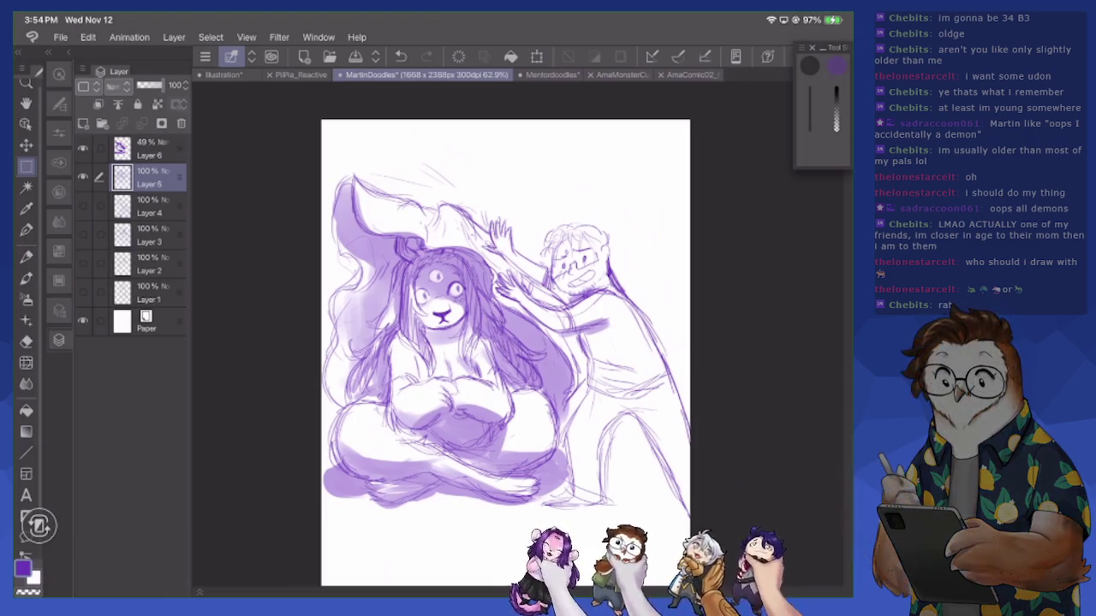
At about 28 px on Layer 6, redo the creature's chin strokes and add chest marks
{"action": "key", "text": "p"}
{"action": "key", "text": "b"}
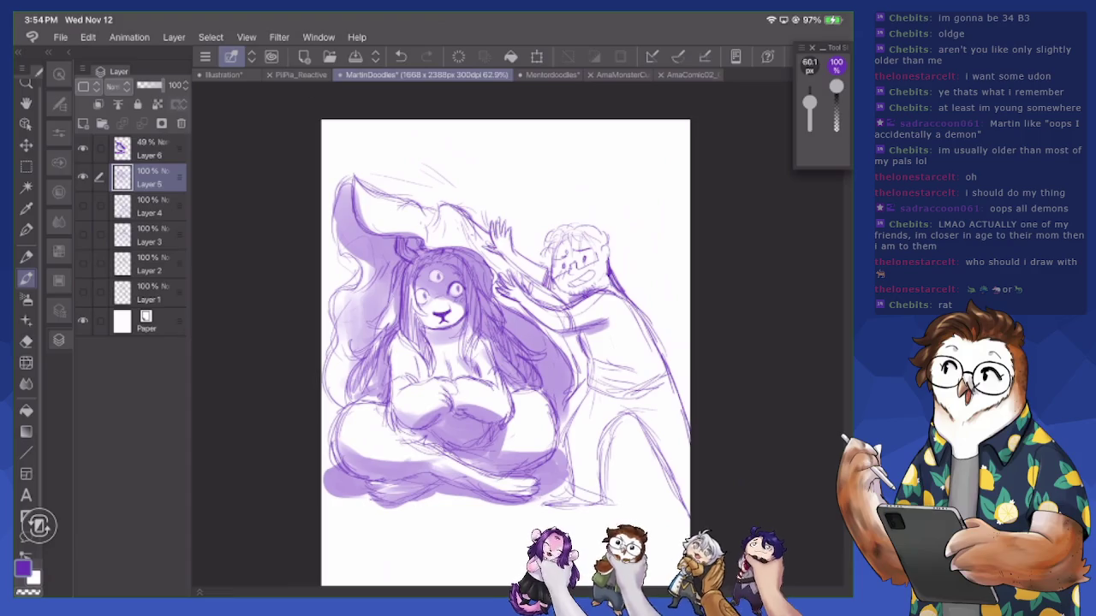
{"action": "left_click_drag", "start_coordinate": [809, 103], "coordinate": [808, 106]}
{"action": "key", "text": "ctrl+z"}
{"action": "left_click", "coordinate": [149, 150]}
{"action": "left_click_drag", "start_coordinate": [427, 331], "coordinate": [466, 322]}
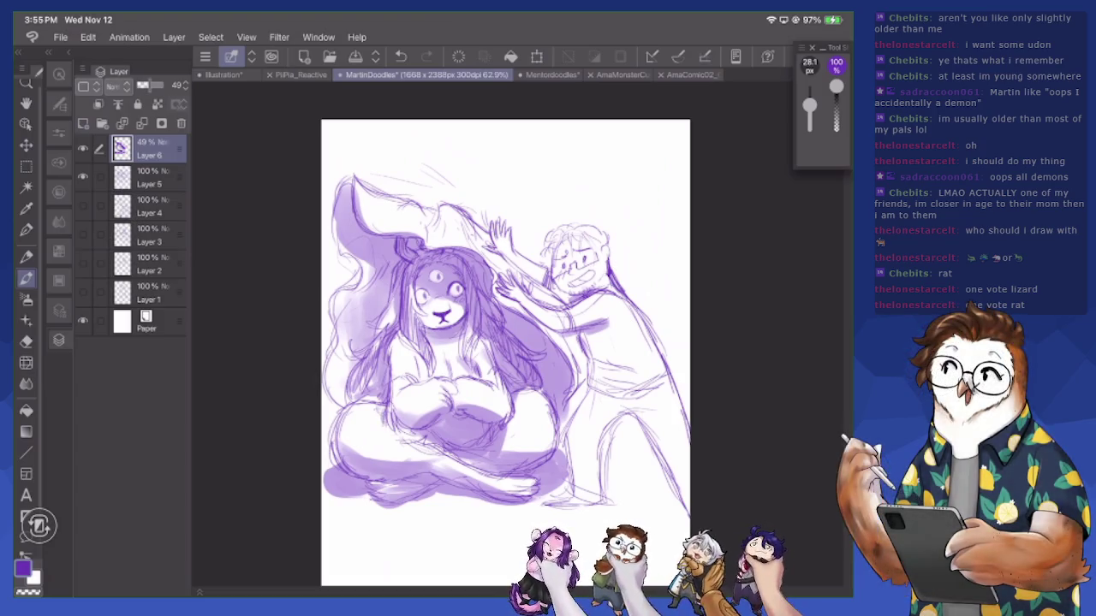
{"action": "mouse_move", "coordinate": [420, 358]}
{"action": "left_mouse_down"}
{"action": "mouse_move", "coordinate": [417, 384]}
{"action": "mouse_move", "coordinate": [453, 374]}
{"action": "left_mouse_up"}
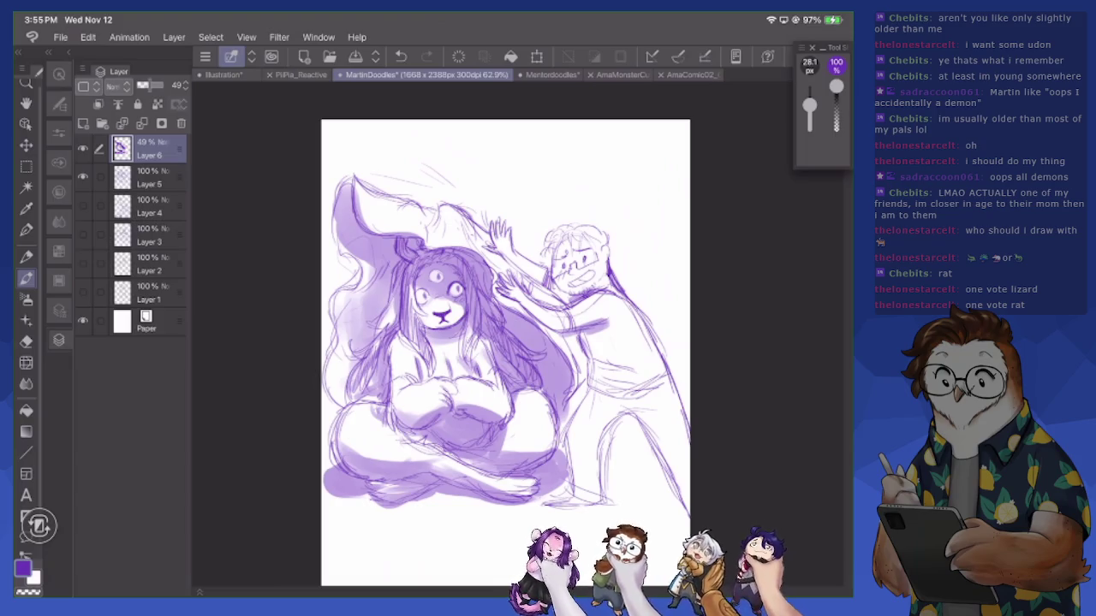
Darken the man's leg line and, at about 44 px, sketch along his arm
{"action": "mouse_move", "coordinate": [599, 503]}
{"action": "left_mouse_down"}
{"action": "mouse_move", "coordinate": [603, 430]}
{"action": "mouse_move", "coordinate": [632, 415]}
{"action": "left_mouse_up"}
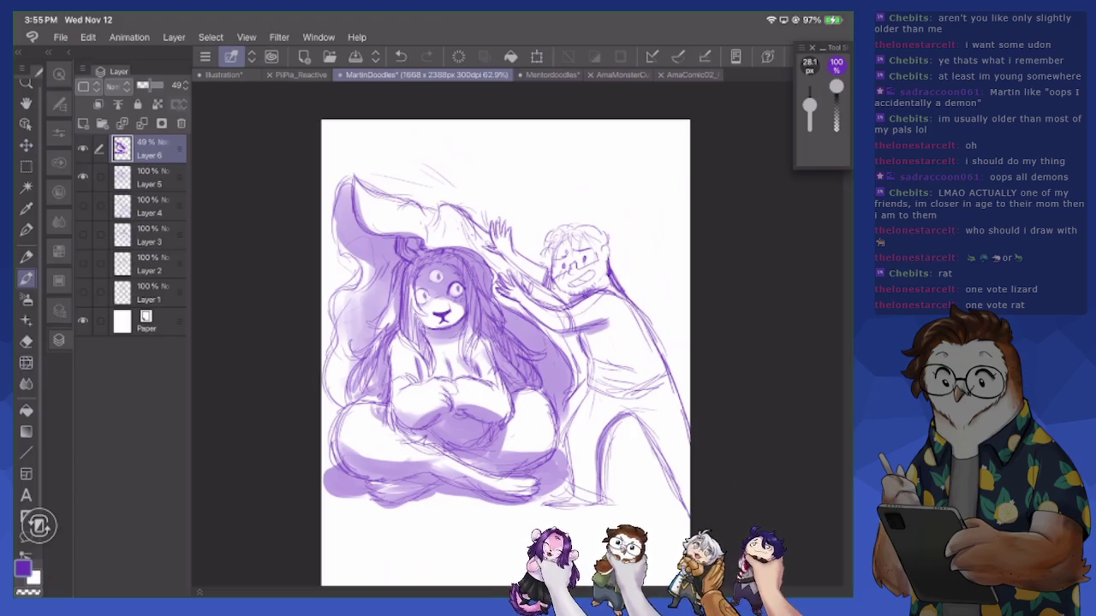
{"action": "left_click_drag", "start_coordinate": [809, 106], "coordinate": [809, 101]}
{"action": "mouse_move", "coordinate": [515, 262]}
{"action": "left_mouse_down"}
{"action": "mouse_move", "coordinate": [564, 300]}
{"action": "mouse_move", "coordinate": [558, 322]}
{"action": "mouse_move", "coordinate": [591, 366]}
{"action": "left_mouse_up"}
Shade a purple ground shadow beneath the figures at the canvas bottom
{"action": "mouse_move", "coordinate": [568, 524]}
{"action": "left_mouse_down"}
{"action": "mouse_move", "coordinate": [684, 517]}
{"action": "mouse_move", "coordinate": [683, 530]}
{"action": "left_mouse_up"}
{"action": "left_click_drag", "start_coordinate": [548, 519], "coordinate": [673, 512]}
{"action": "left_click_drag", "start_coordinate": [594, 508], "coordinate": [685, 510]}
{"action": "left_click_drag", "start_coordinate": [621, 521], "coordinate": [678, 524]}
{"action": "left_click_drag", "start_coordinate": [649, 432], "coordinate": [685, 506]}
{"action": "left_click_drag", "start_coordinate": [673, 467], "coordinate": [688, 505]}
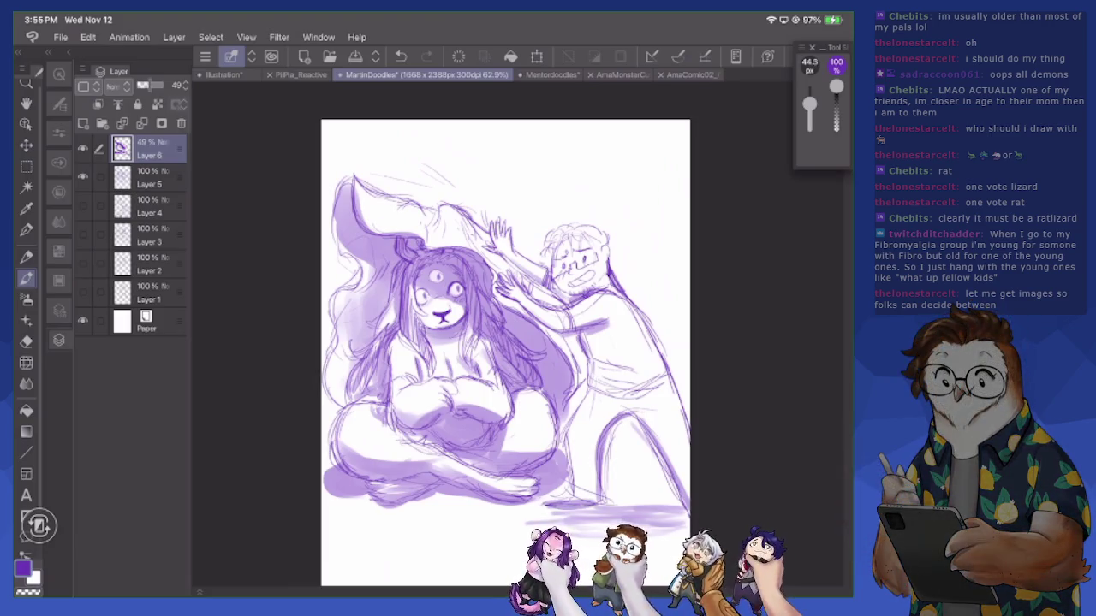
At about 110 px, deepen the shading on the left hair, around the legs and on the chest
{"action": "left_click_drag", "start_coordinate": [808, 105], "coordinate": [809, 99]}
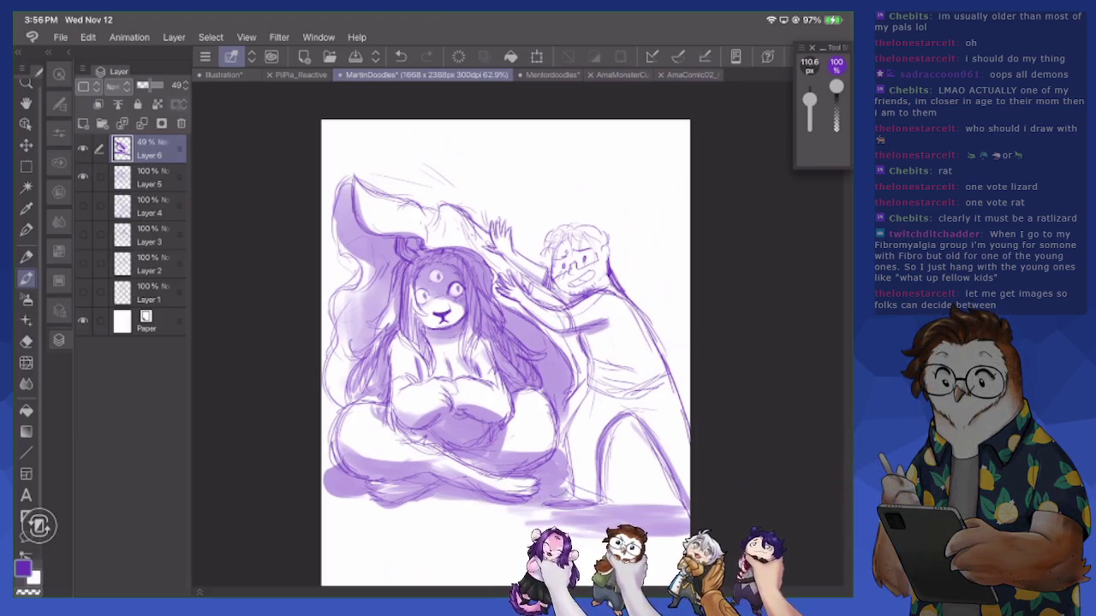
{"action": "left_click_drag", "start_coordinate": [531, 449], "coordinate": [561, 430]}
{"action": "left_click_drag", "start_coordinate": [353, 450], "coordinate": [334, 419]}
{"action": "mouse_move", "coordinate": [339, 341]}
{"action": "left_mouse_down"}
{"action": "mouse_move", "coordinate": [354, 402]}
{"action": "mouse_move", "coordinate": [333, 390]}
{"action": "mouse_move", "coordinate": [375, 388]}
{"action": "left_mouse_up"}
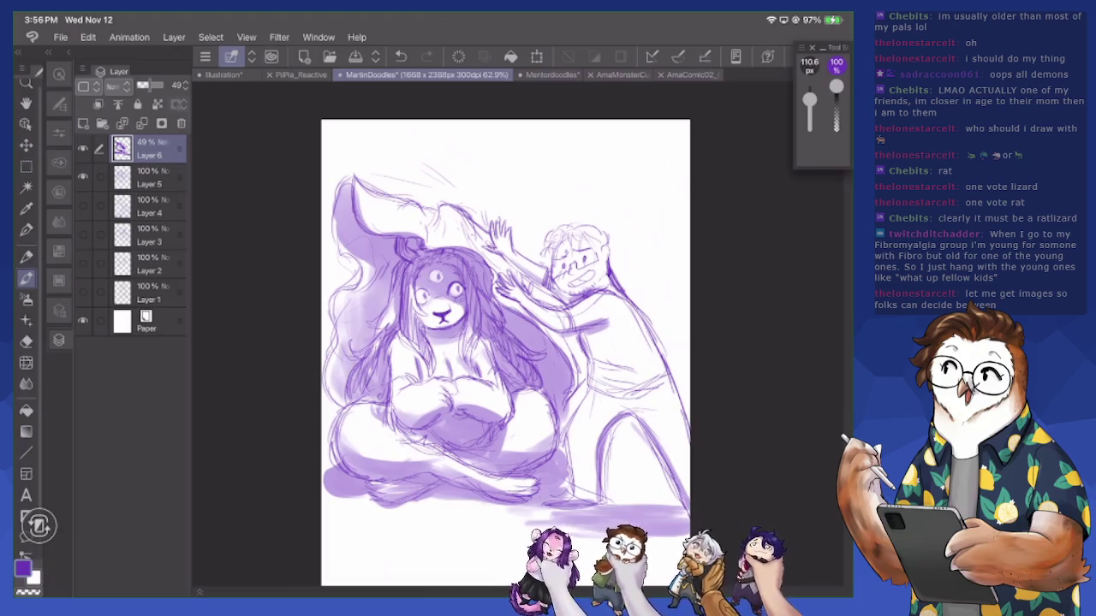
{"action": "mouse_move", "coordinate": [345, 320]}
{"action": "left_mouse_down"}
{"action": "mouse_move", "coordinate": [376, 279]}
{"action": "mouse_move", "coordinate": [337, 238]}
{"action": "mouse_move", "coordinate": [342, 193]}
{"action": "left_mouse_up"}
{"action": "mouse_move", "coordinate": [358, 332]}
{"action": "left_mouse_down"}
{"action": "mouse_move", "coordinate": [367, 344]}
{"action": "mouse_move", "coordinate": [378, 317]}
{"action": "left_mouse_up"}
{"action": "left_click_drag", "start_coordinate": [395, 278], "coordinate": [377, 314]}
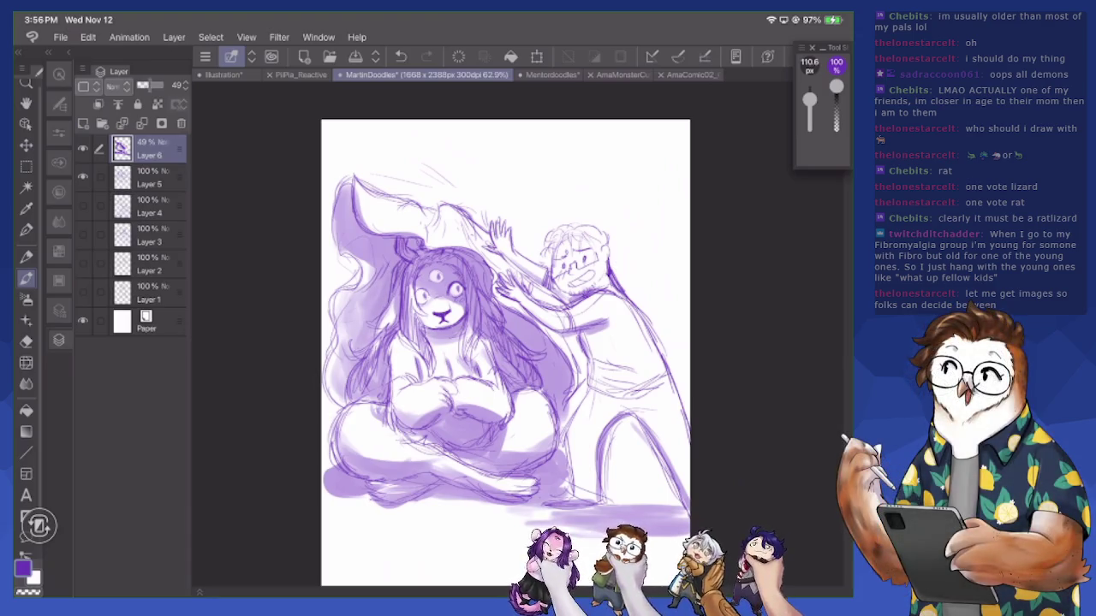
{"action": "left_click_drag", "start_coordinate": [548, 388], "coordinate": [546, 439]}
{"action": "mouse_move", "coordinate": [531, 445]}
{"action": "left_mouse_down"}
{"action": "mouse_move", "coordinate": [523, 451]}
{"action": "mouse_move", "coordinate": [565, 423]}
{"action": "left_mouse_up"}
{"action": "mouse_move", "coordinate": [570, 414]}
{"action": "left_mouse_down"}
{"action": "mouse_move", "coordinate": [556, 428]}
{"action": "mouse_move", "coordinate": [567, 498]}
{"action": "mouse_move", "coordinate": [524, 514]}
{"action": "mouse_move", "coordinate": [437, 509]}
{"action": "left_mouse_up"}
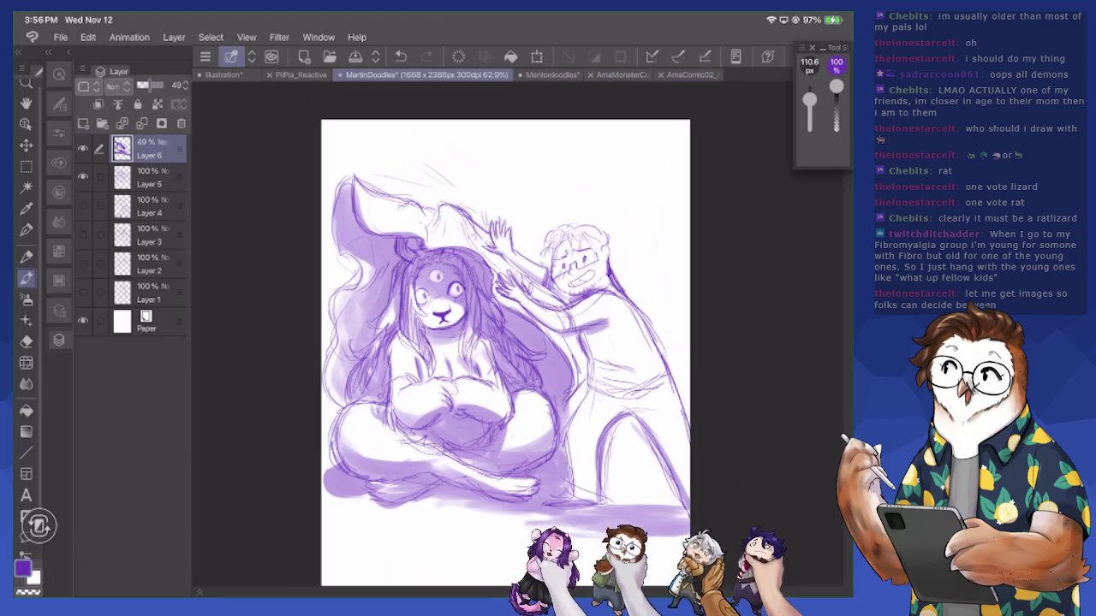
Lighten the purple near the crossed legs with white, then add a purple stroke near the bottom
{"action": "key", "text": "x"}
{"action": "left_click_drag", "start_coordinate": [565, 485], "coordinate": [563, 502]}
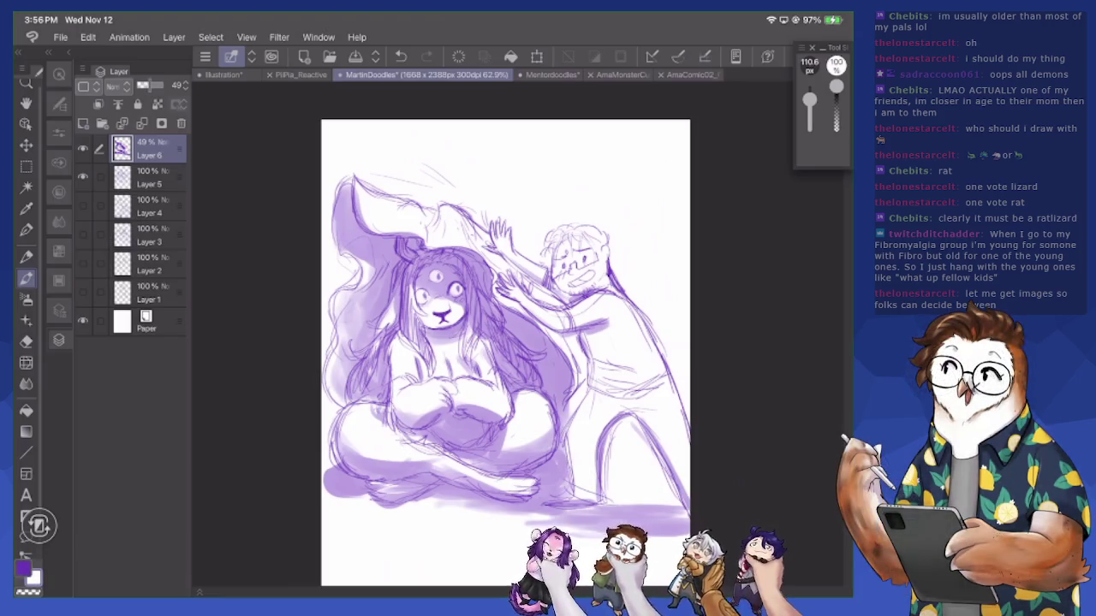
{"action": "mouse_move", "coordinate": [562, 454]}
{"action": "left_mouse_down"}
{"action": "mouse_move", "coordinate": [555, 505]}
{"action": "mouse_move", "coordinate": [544, 491]}
{"action": "mouse_move", "coordinate": [553, 483]}
{"action": "mouse_move", "coordinate": [546, 492]}
{"action": "left_mouse_up"}
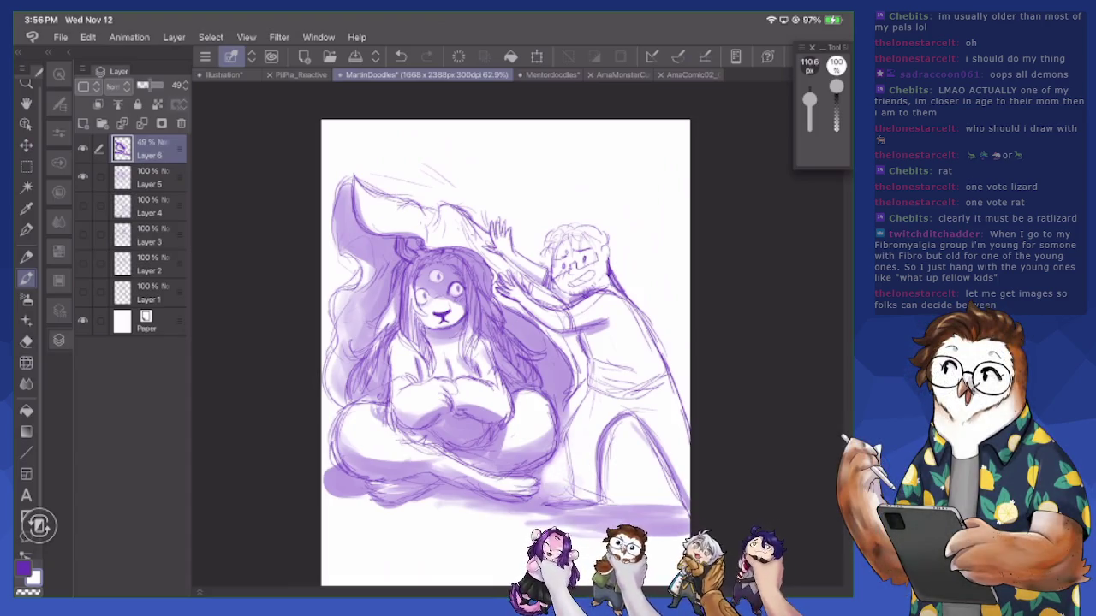
{"action": "left_click_drag", "start_coordinate": [558, 454], "coordinate": [527, 474]}
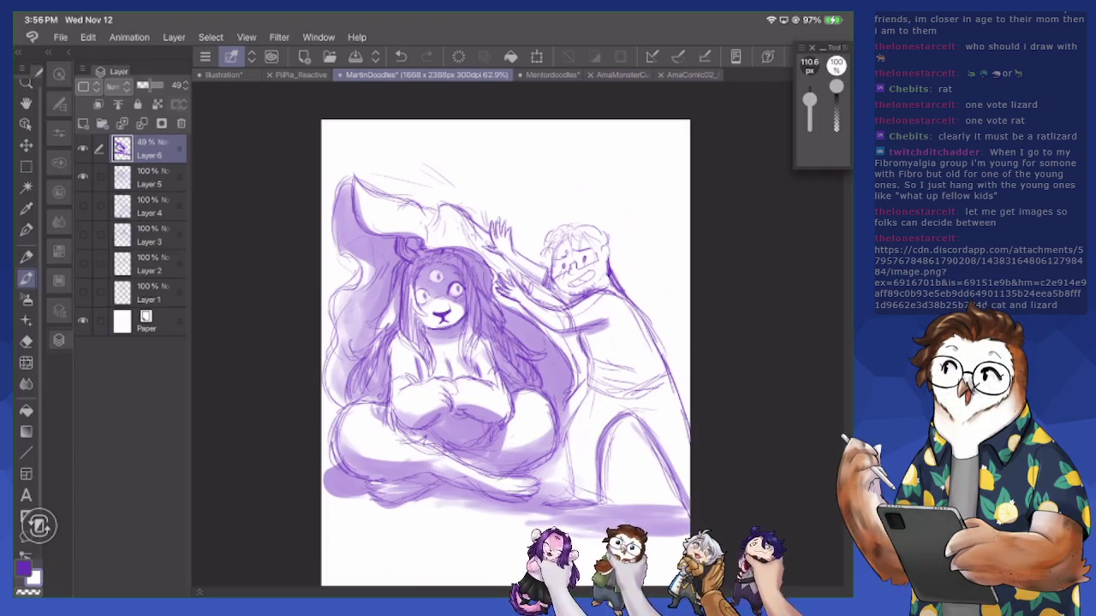
{"action": "left_click", "coordinate": [32, 579]}
{"action": "left_click_drag", "start_coordinate": [358, 454], "coordinate": [460, 472]}
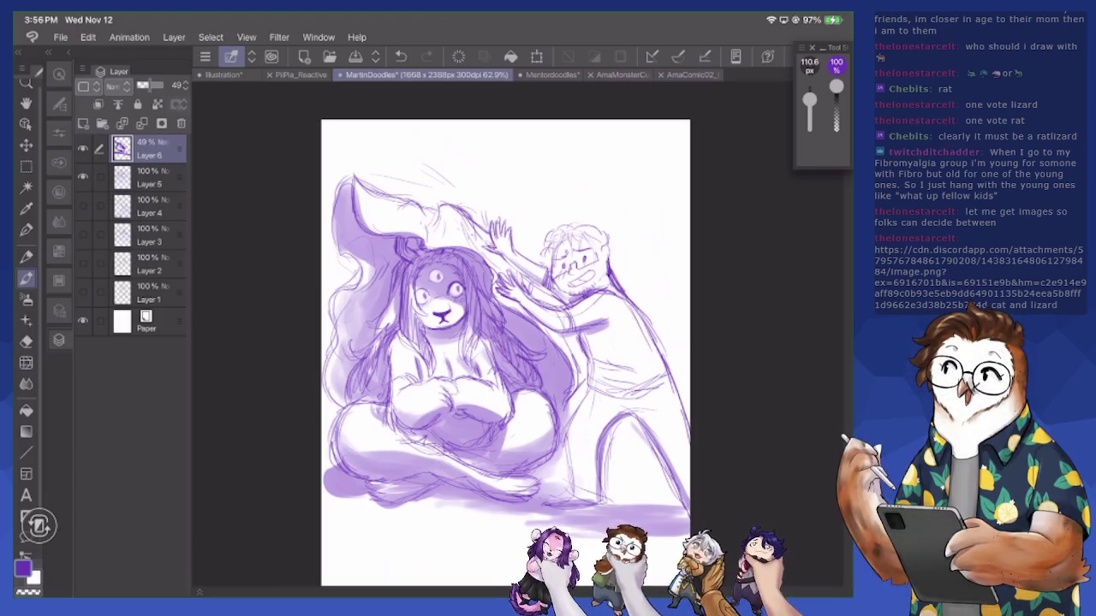
{"action": "key", "text": "x"}
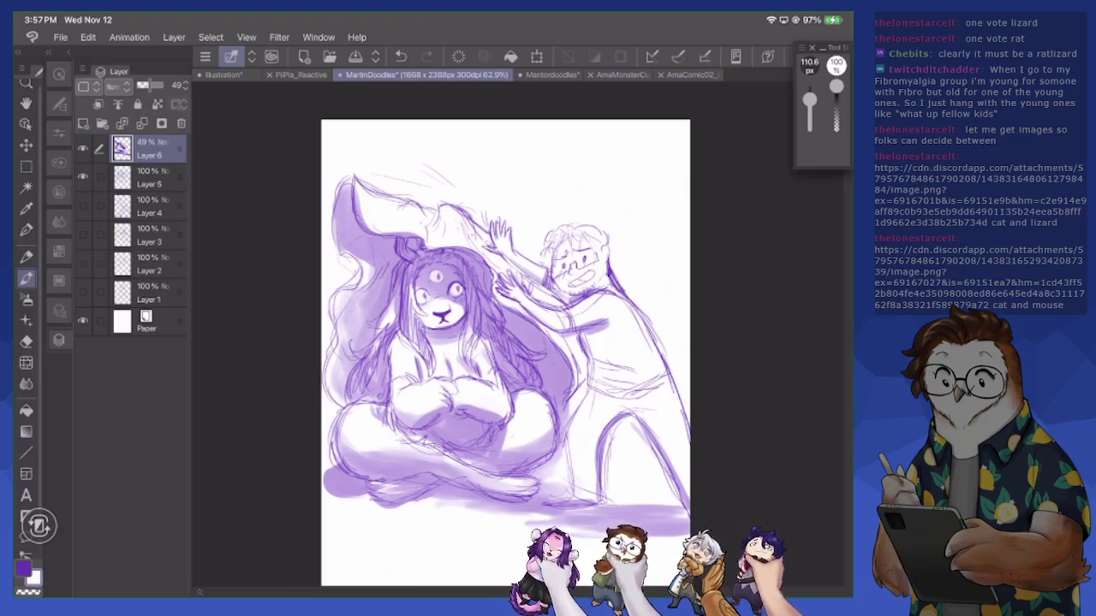
Hide Layers 6 and 5 and show the two-panel sketch on Layer 4
{"action": "left_click", "coordinate": [83, 148]}
{"action": "left_click", "coordinate": [84, 176]}
{"action": "left_click", "coordinate": [83, 205]}
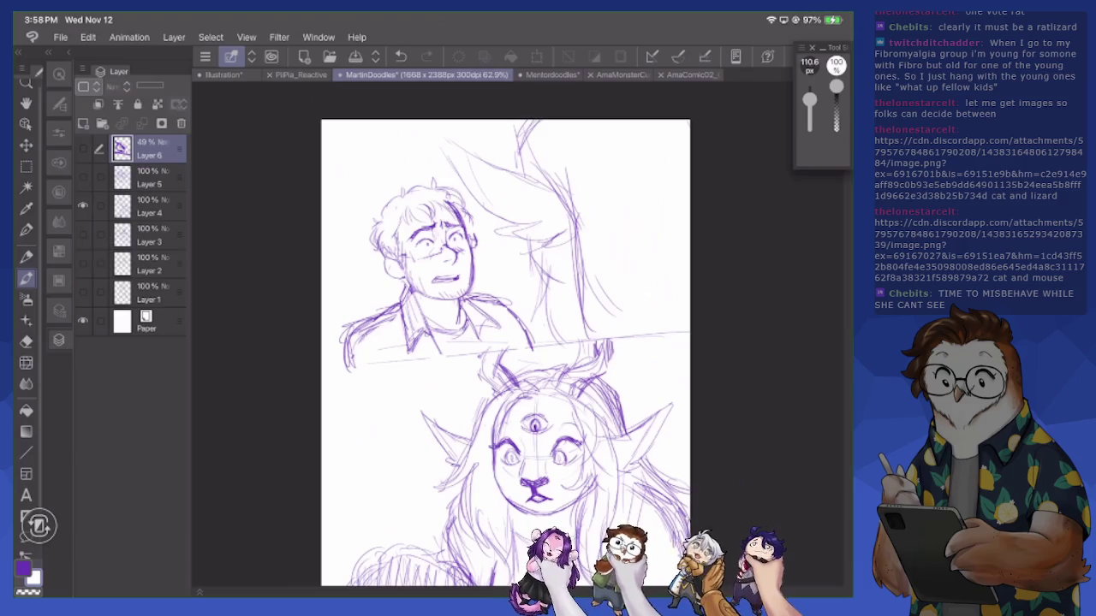
With the 6 px pen on Layer 4, erase the man's old collar and neck lines
{"action": "scroll", "coordinate": [505, 351], "scroll_direction": "right", "scroll_amount": 2}
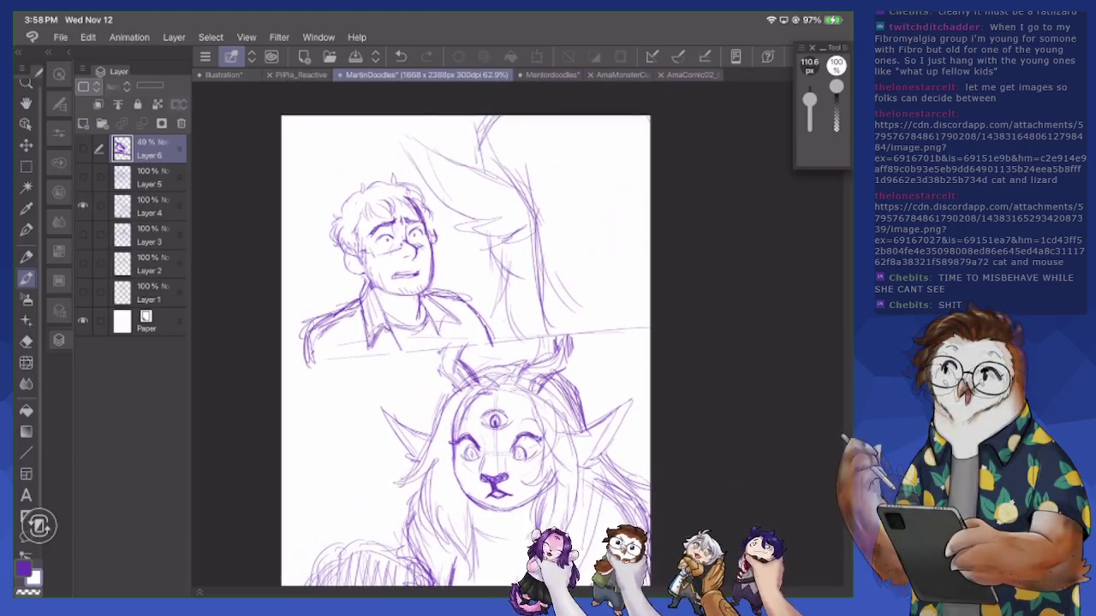
{"action": "key", "text": "p"}
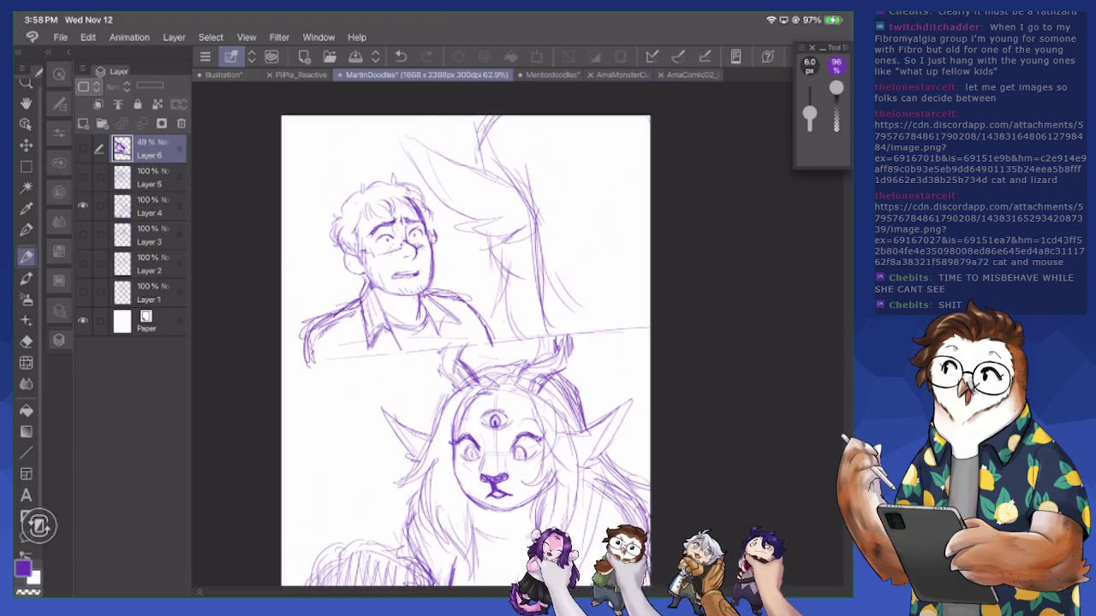
{"action": "left_click", "coordinate": [149, 206]}
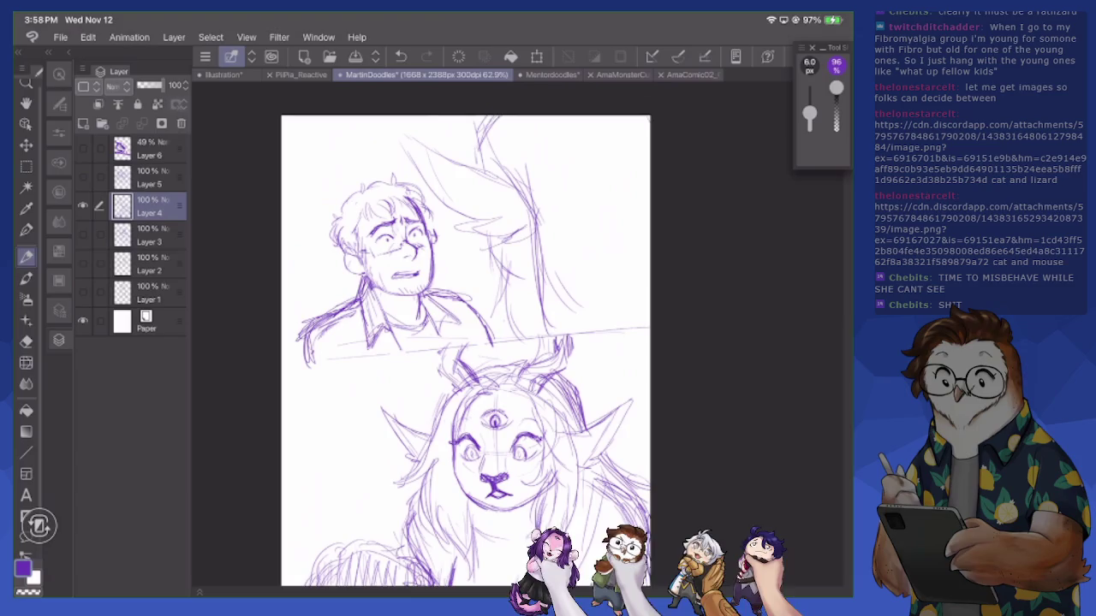
{"action": "key", "text": "e"}
{"action": "mouse_move", "coordinate": [368, 324]}
{"action": "left_mouse_down"}
{"action": "mouse_move", "coordinate": [369, 347]}
{"action": "mouse_move", "coordinate": [387, 343]}
{"action": "left_mouse_up"}
{"action": "mouse_move", "coordinate": [359, 287]}
{"action": "left_mouse_down"}
{"action": "mouse_move", "coordinate": [378, 334]}
{"action": "mouse_move", "coordinate": [369, 310]}
{"action": "mouse_move", "coordinate": [398, 347]}
{"action": "left_mouse_up"}
{"action": "left_click_drag", "start_coordinate": [428, 312], "coordinate": [438, 338]}
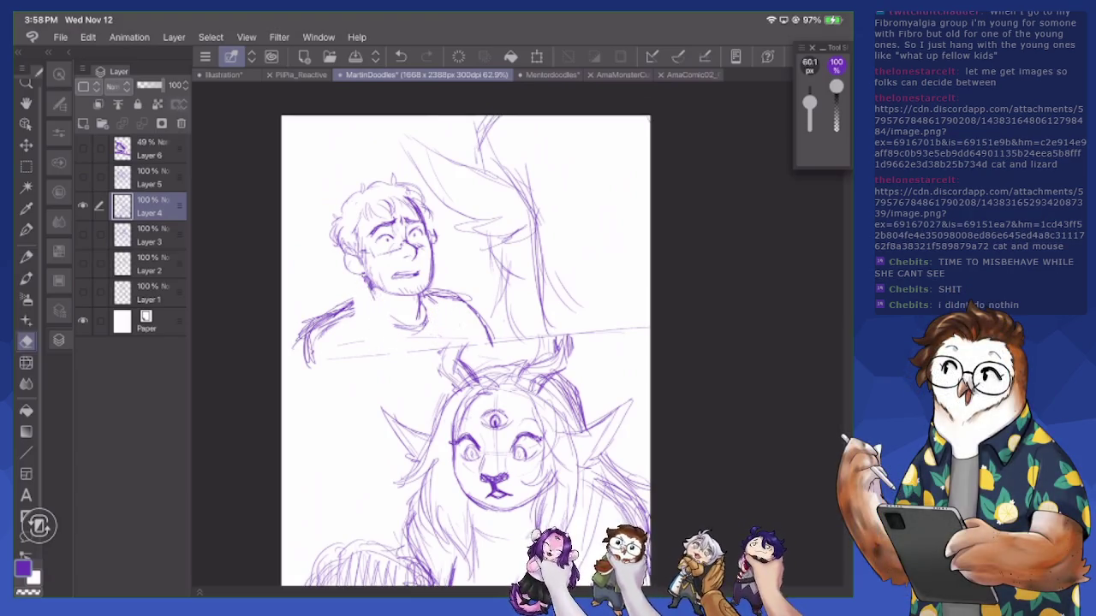
Redraw the man's collar and shoulder lines with the fine pen
{"action": "key", "text": "p"}
{"action": "mouse_move", "coordinate": [368, 301]}
{"action": "left_mouse_down"}
{"action": "mouse_move", "coordinate": [396, 330]}
{"action": "mouse_move", "coordinate": [353, 306]}
{"action": "mouse_move", "coordinate": [370, 291]}
{"action": "mouse_move", "coordinate": [392, 323]}
{"action": "mouse_move", "coordinate": [424, 317]}
{"action": "left_mouse_up"}
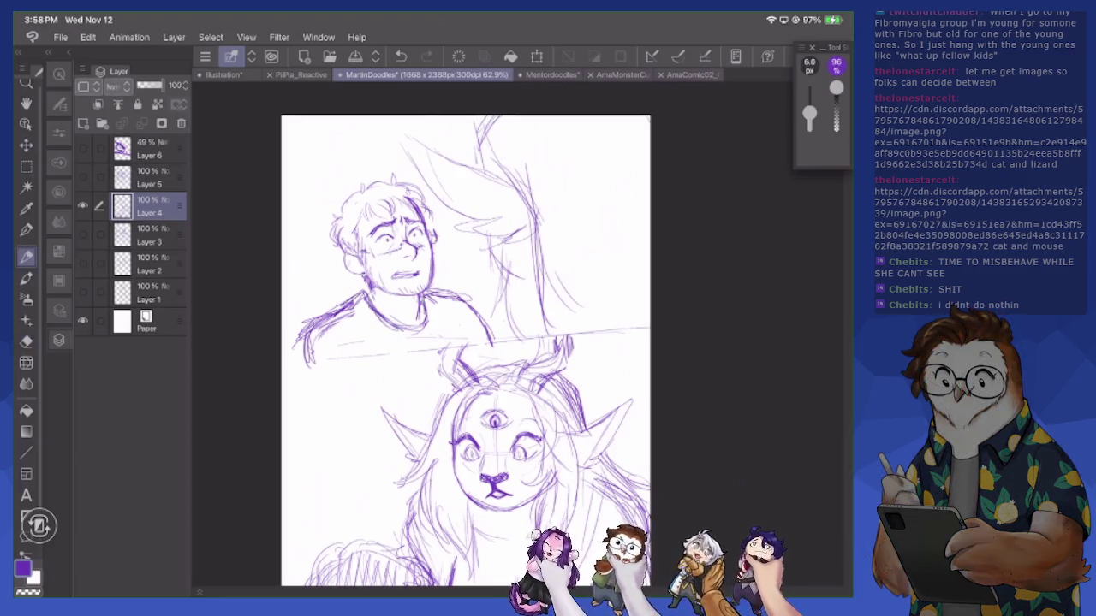
{"action": "left_click_drag", "start_coordinate": [312, 363], "coordinate": [341, 342]}
{"action": "left_click_drag", "start_coordinate": [470, 310], "coordinate": [481, 338]}
{"action": "left_click_drag", "start_coordinate": [435, 290], "coordinate": [476, 306]}
{"action": "left_click_drag", "start_coordinate": [462, 300], "coordinate": [500, 339]}
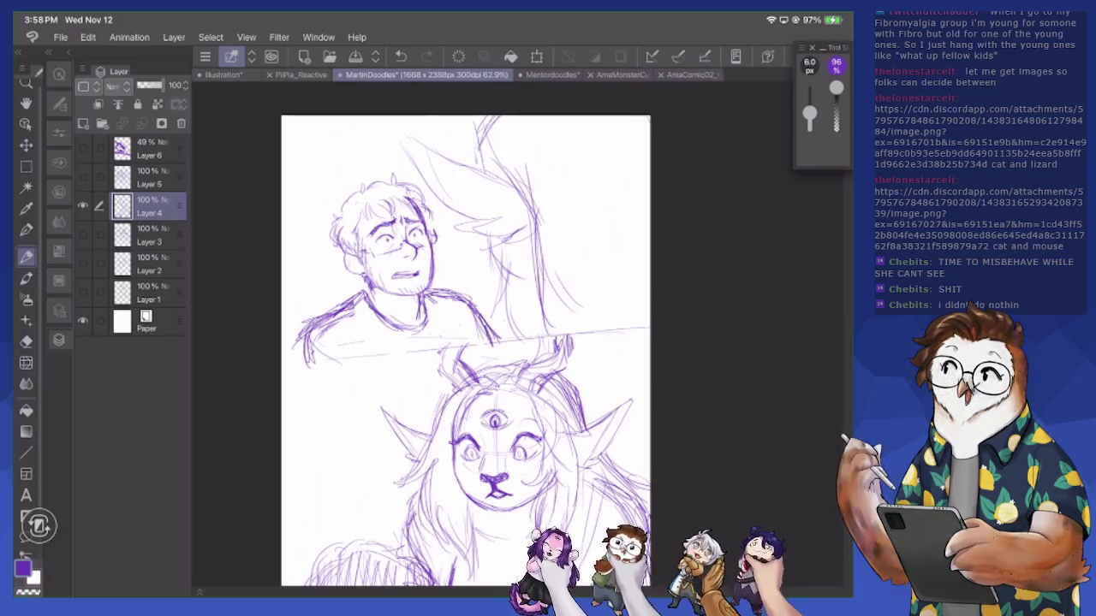
Sketch hair strands left of the monster woman's face and across the top-left of her head
{"action": "scroll", "coordinate": [467, 351], "scroll_direction": "down", "scroll_amount": 2}
{"action": "scroll", "coordinate": [467, 325], "scroll_direction": "down", "scroll_amount": 4}
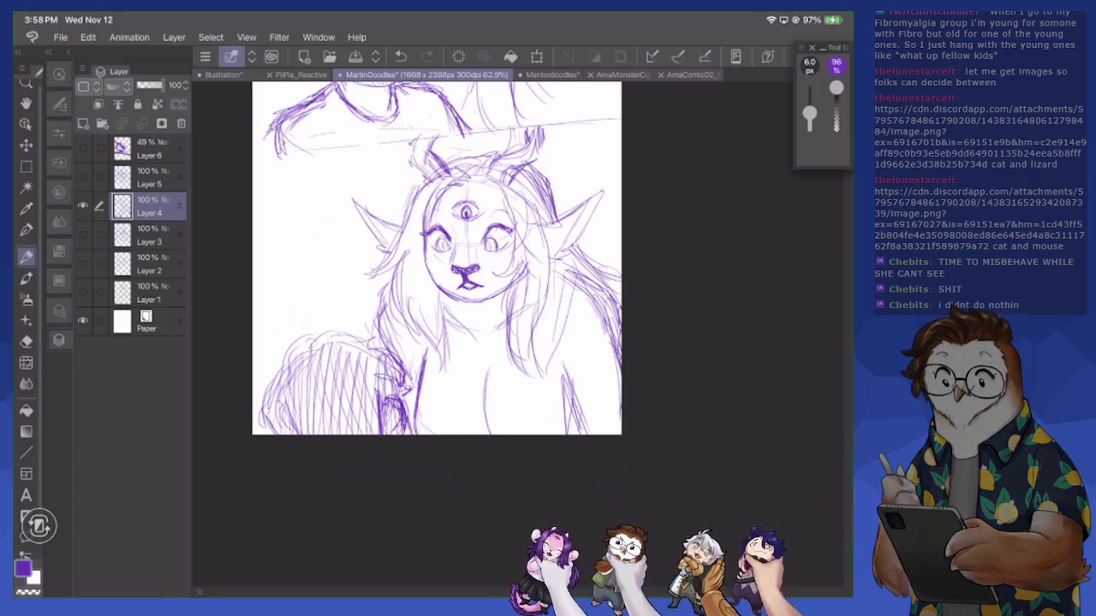
{"action": "left_click_drag", "start_coordinate": [422, 282], "coordinate": [406, 349]}
{"action": "left_click_drag", "start_coordinate": [425, 252], "coordinate": [409, 336]}
{"action": "mouse_move", "coordinate": [428, 231]}
{"action": "left_mouse_down"}
{"action": "mouse_move", "coordinate": [411, 322]}
{"action": "mouse_move", "coordinate": [416, 291]}
{"action": "left_mouse_up"}
{"action": "left_click_drag", "start_coordinate": [422, 209], "coordinate": [416, 263]}
{"action": "mouse_move", "coordinate": [426, 190]}
{"action": "left_mouse_down"}
{"action": "mouse_move", "coordinate": [419, 242]}
{"action": "mouse_move", "coordinate": [433, 209]}
{"action": "left_mouse_up"}
{"action": "left_click_drag", "start_coordinate": [457, 173], "coordinate": [402, 222]}
{"action": "left_click_drag", "start_coordinate": [423, 178], "coordinate": [405, 223]}
{"action": "left_click_drag", "start_coordinate": [424, 180], "coordinate": [406, 211]}
Extend hair strands beside her left cheek and along the left side of her head
{"action": "mouse_move", "coordinate": [417, 303]}
{"action": "left_mouse_down"}
{"action": "mouse_move", "coordinate": [396, 339]}
{"action": "mouse_move", "coordinate": [419, 372]}
{"action": "left_mouse_up"}
{"action": "left_click_drag", "start_coordinate": [448, 311], "coordinate": [438, 366]}
{"action": "left_click_drag", "start_coordinate": [447, 294], "coordinate": [442, 343]}
{"action": "left_click_drag", "start_coordinate": [396, 272], "coordinate": [363, 279]}
{"action": "left_click_drag", "start_coordinate": [399, 224], "coordinate": [365, 271]}
{"action": "left_click_drag", "start_coordinate": [402, 201], "coordinate": [395, 255]}
{"action": "mouse_move", "coordinate": [423, 176]}
{"action": "left_mouse_down"}
{"action": "mouse_move", "coordinate": [404, 216]}
{"action": "mouse_move", "coordinate": [405, 198]}
{"action": "left_mouse_up"}
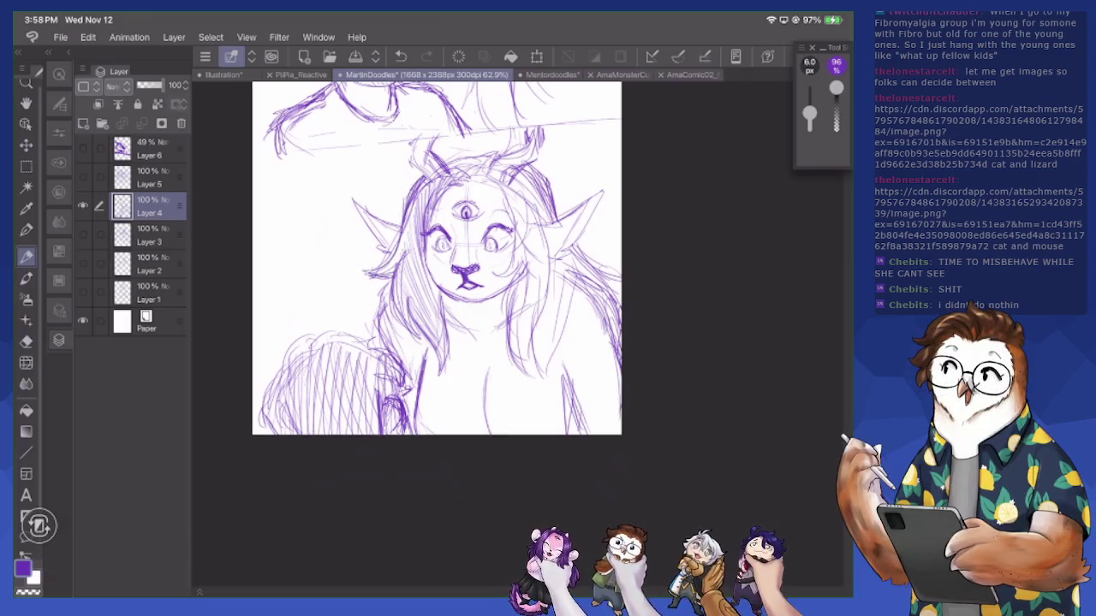
Sketch hair strokes down the right side of her head and just right of the face
{"action": "mouse_move", "coordinate": [498, 149]}
{"action": "left_mouse_down"}
{"action": "mouse_move", "coordinate": [479, 154]}
{"action": "mouse_move", "coordinate": [550, 188]}
{"action": "left_mouse_up"}
{"action": "left_click_drag", "start_coordinate": [544, 175], "coordinate": [613, 301]}
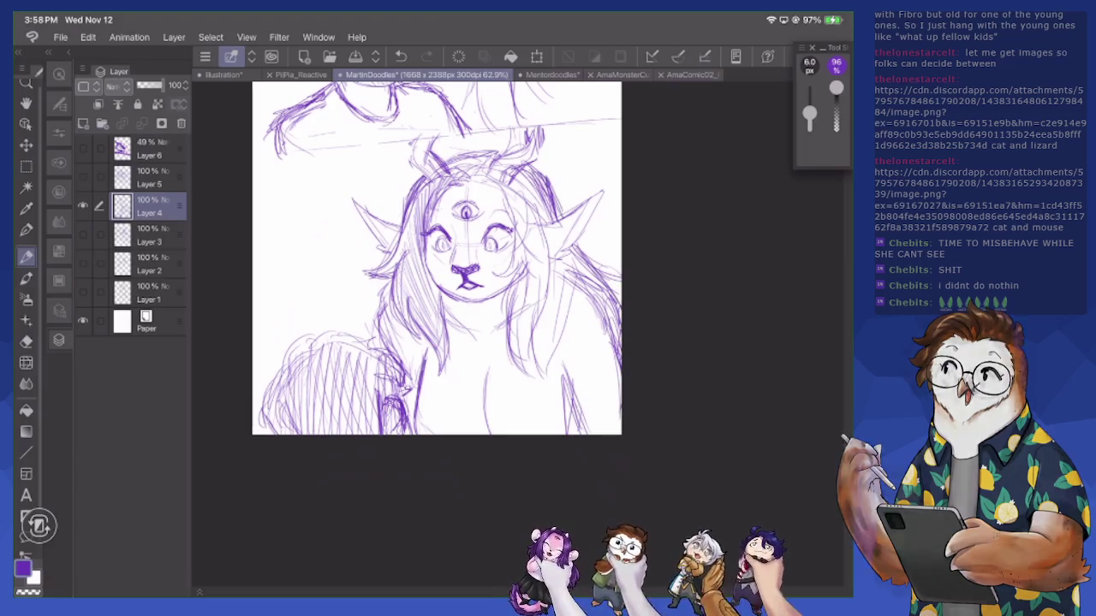
{"action": "left_click_drag", "start_coordinate": [513, 176], "coordinate": [526, 269]}
{"action": "left_click_drag", "start_coordinate": [520, 200], "coordinate": [538, 295]}
{"action": "left_click_drag", "start_coordinate": [517, 238], "coordinate": [543, 355]}
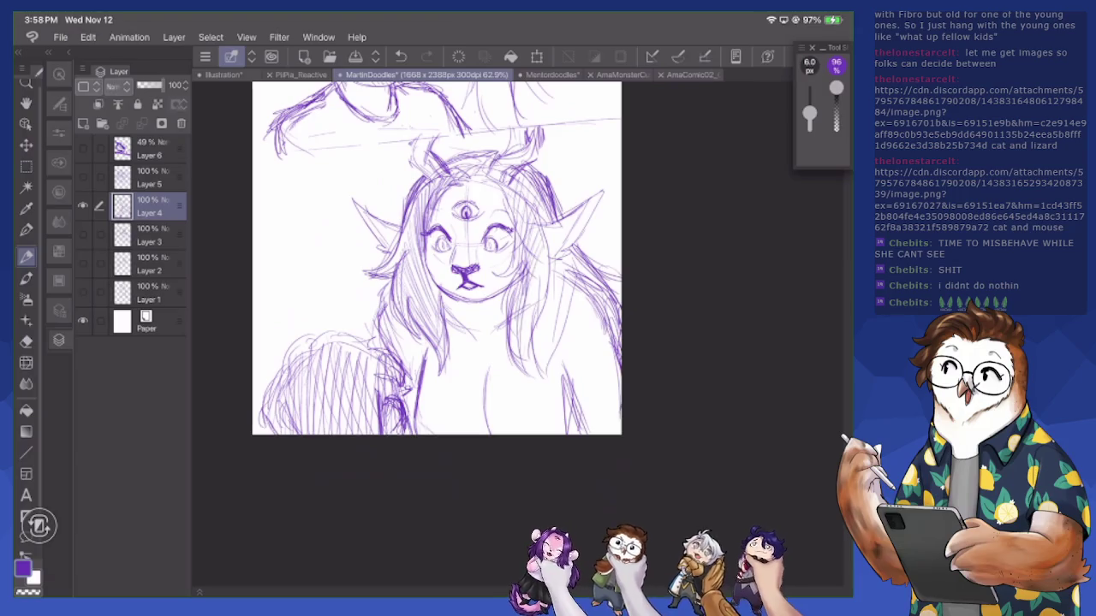
{"action": "left_click_drag", "start_coordinate": [526, 258], "coordinate": [543, 370]}
{"action": "left_click_drag", "start_coordinate": [557, 304], "coordinate": [600, 284]}
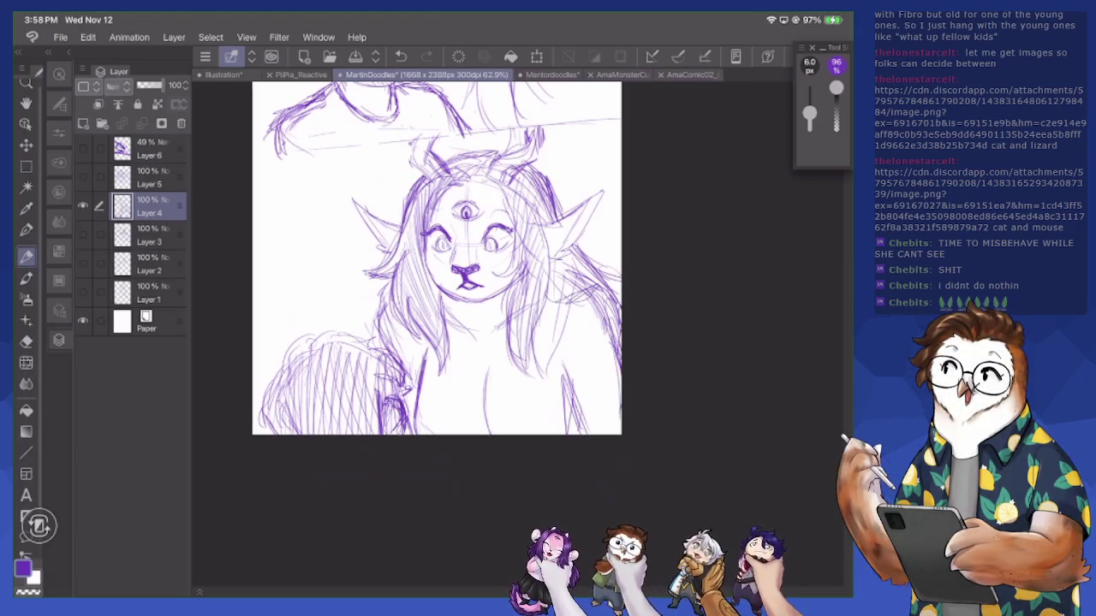
Refine the left strands and add short hair strokes just above her forehead
{"action": "key", "text": "e"}
{"action": "key", "text": "p"}
{"action": "left_click_drag", "start_coordinate": [429, 262], "coordinate": [467, 295]}
{"action": "mouse_move", "coordinate": [369, 273]}
{"action": "left_mouse_down"}
{"action": "mouse_move", "coordinate": [392, 267]}
{"action": "mouse_move", "coordinate": [402, 224]}
{"action": "left_mouse_up"}
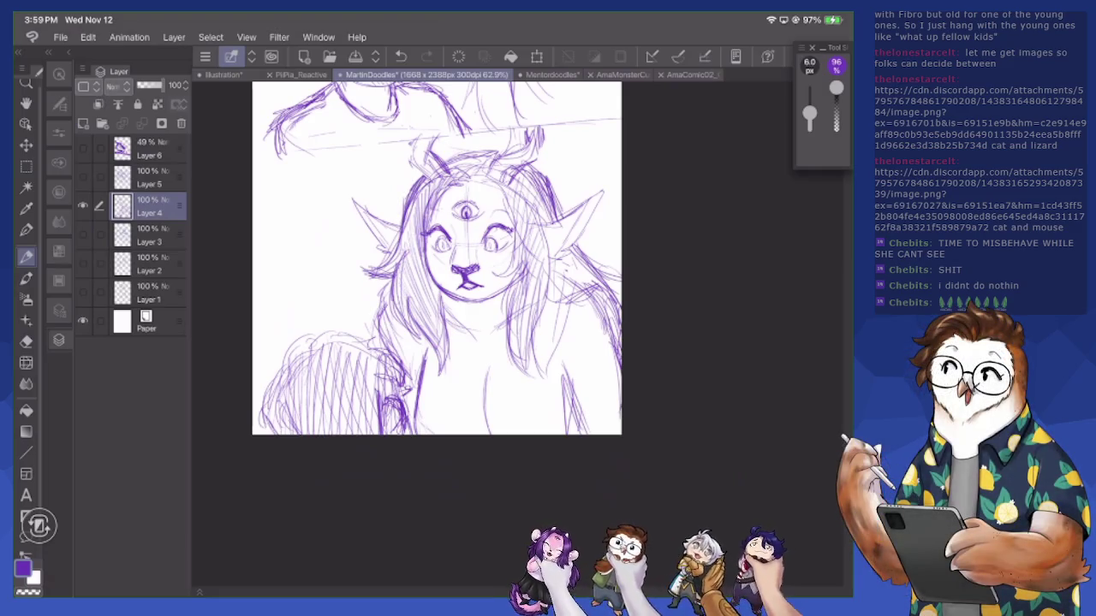
{"action": "mouse_move", "coordinate": [423, 187]}
{"action": "left_mouse_down"}
{"action": "mouse_move", "coordinate": [459, 167]}
{"action": "mouse_move", "coordinate": [444, 170]}
{"action": "left_mouse_up"}
{"action": "key", "text": "e"}
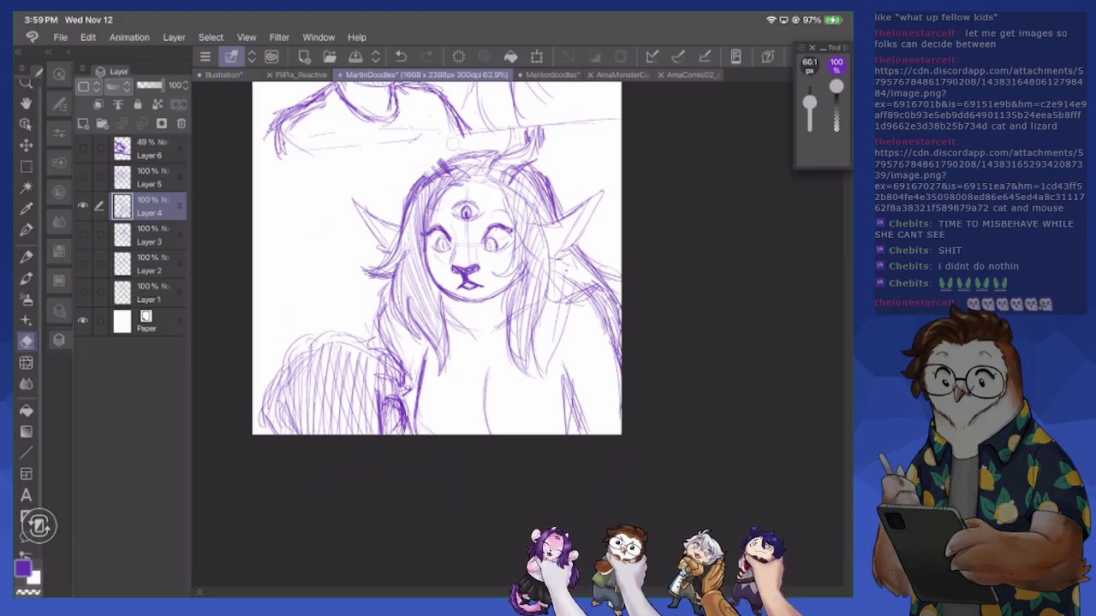
{"action": "key", "text": "p"}
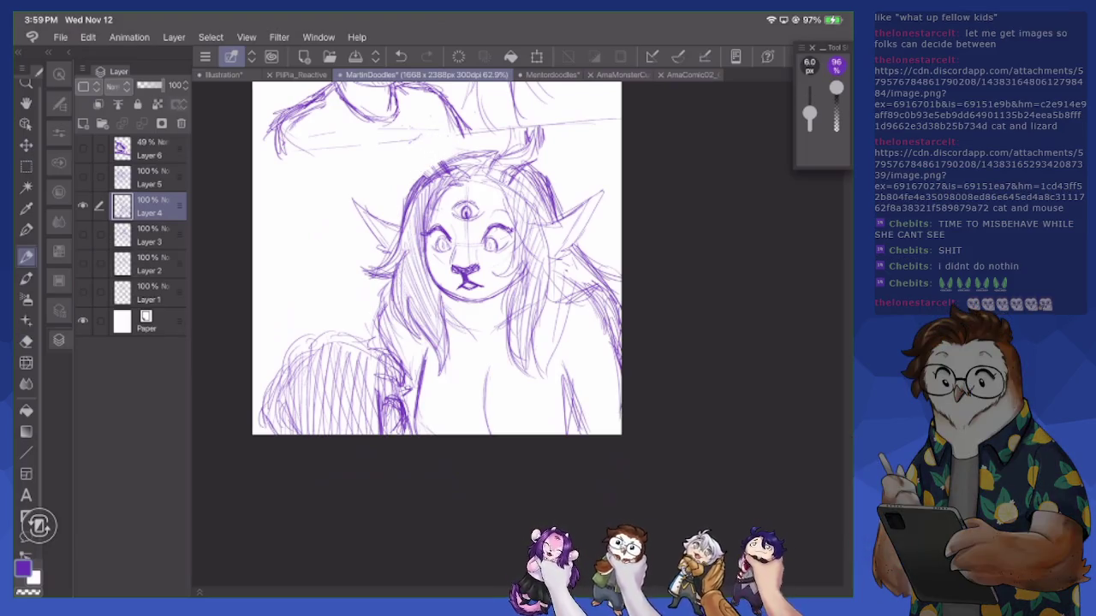
{"action": "mouse_move", "coordinate": [427, 152]}
{"action": "left_mouse_down"}
{"action": "mouse_move", "coordinate": [445, 144]}
{"action": "mouse_move", "coordinate": [442, 162]}
{"action": "left_mouse_up"}
{"action": "mouse_move", "coordinate": [432, 144]}
{"action": "left_mouse_down"}
{"action": "mouse_move", "coordinate": [428, 177]}
{"action": "mouse_move", "coordinate": [421, 161]}
{"action": "left_mouse_up"}
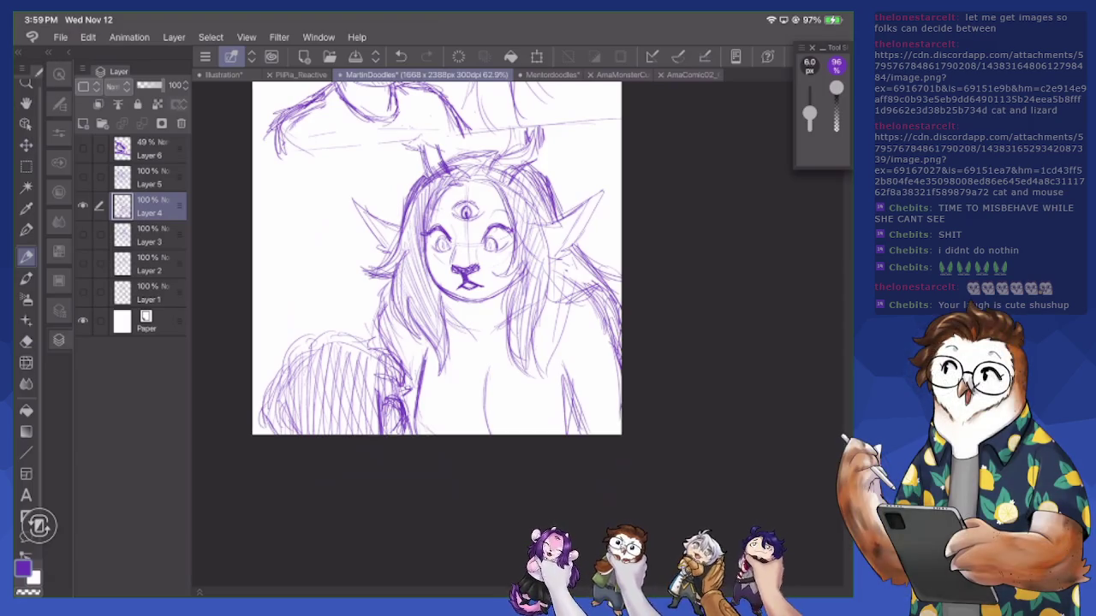
Sketch strands and curls along the right side and right edge of her hair
{"action": "mouse_move", "coordinate": [507, 255]}
{"action": "left_mouse_down"}
{"action": "mouse_move", "coordinate": [499, 320]}
{"action": "mouse_move", "coordinate": [524, 382]}
{"action": "left_mouse_up"}
{"action": "left_click_drag", "start_coordinate": [544, 299], "coordinate": [527, 380]}
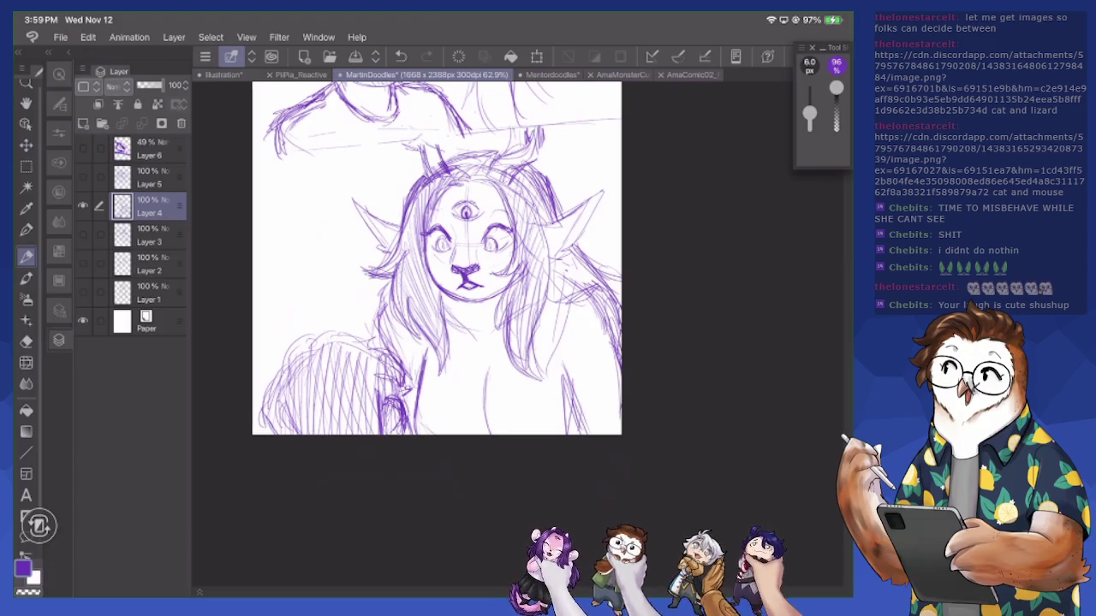
{"action": "left_click_drag", "start_coordinate": [553, 236], "coordinate": [544, 314]}
{"action": "left_click_drag", "start_coordinate": [556, 218], "coordinate": [543, 325]}
{"action": "left_click_drag", "start_coordinate": [558, 263], "coordinate": [553, 296]}
{"action": "mouse_move", "coordinate": [560, 234]}
{"action": "left_mouse_down"}
{"action": "mouse_move", "coordinate": [548, 301]}
{"action": "mouse_move", "coordinate": [567, 300]}
{"action": "left_mouse_up"}
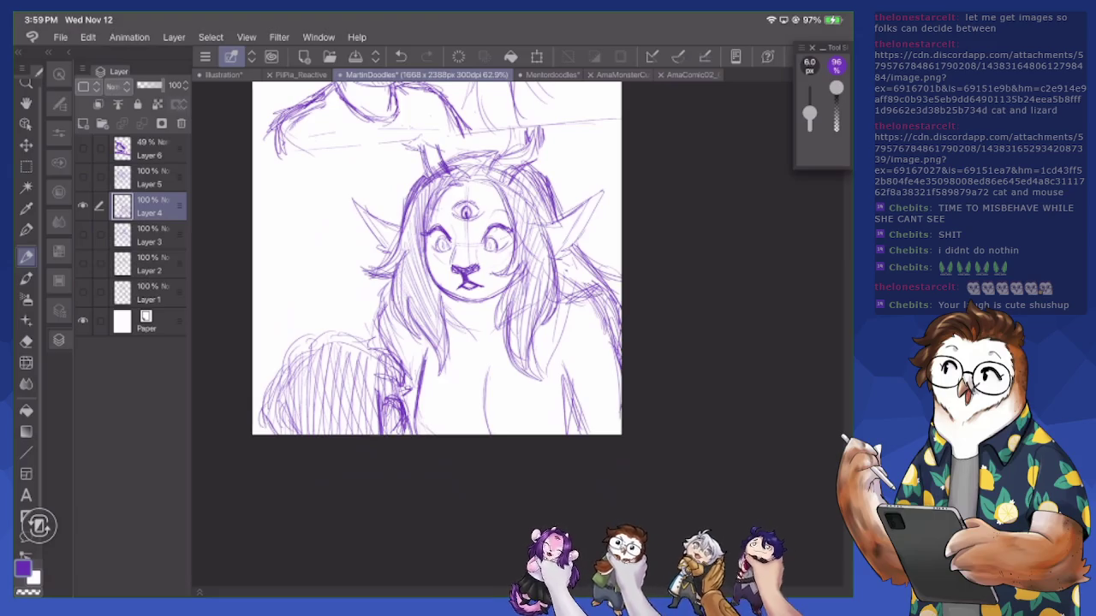
{"action": "mouse_move", "coordinate": [611, 240]}
{"action": "left_mouse_down"}
{"action": "mouse_move", "coordinate": [580, 265]}
{"action": "mouse_move", "coordinate": [594, 278]}
{"action": "mouse_move", "coordinate": [605, 268]}
{"action": "mouse_move", "coordinate": [587, 257]}
{"action": "left_mouse_up"}
{"action": "left_click_drag", "start_coordinate": [596, 238], "coordinate": [576, 257]}
{"action": "mouse_move", "coordinate": [612, 238]}
{"action": "left_mouse_down"}
{"action": "mouse_move", "coordinate": [604, 253]}
{"action": "mouse_move", "coordinate": [601, 243]}
{"action": "mouse_move", "coordinate": [612, 310]}
{"action": "left_mouse_up"}
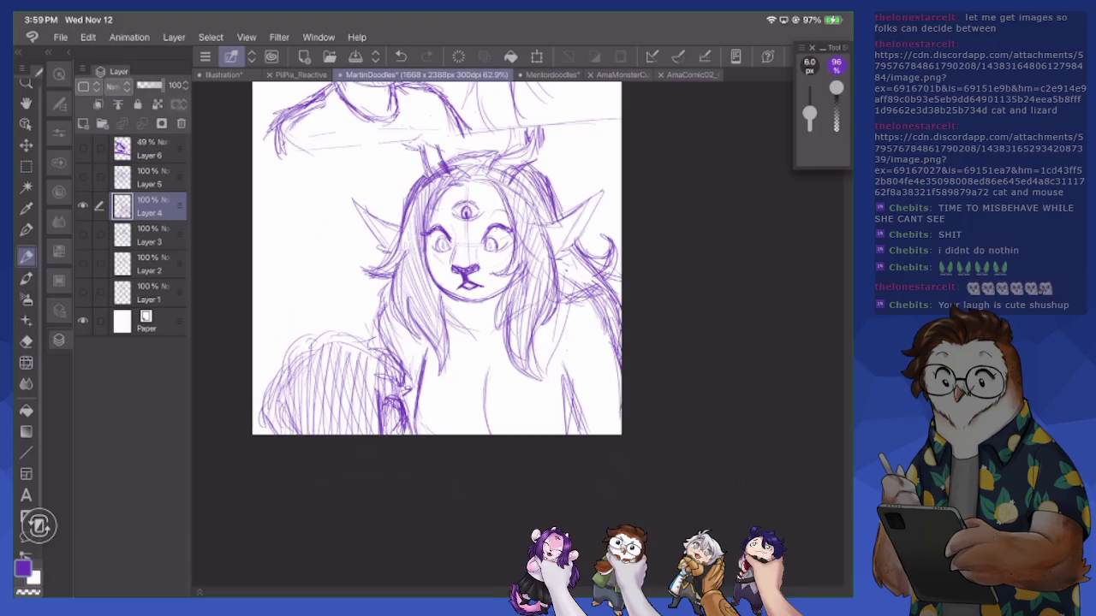
Redo a small stroke near the face and lighten the lower-left hair with a large eraser
{"action": "left_click_drag", "start_coordinate": [444, 264], "coordinate": [458, 274]}
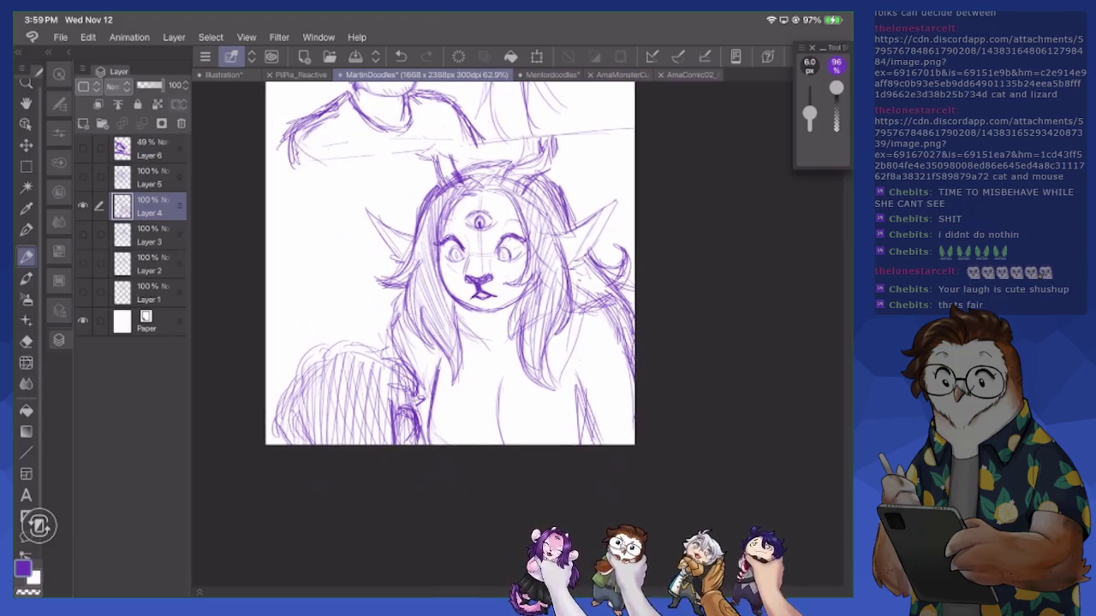
{"action": "key", "text": "e"}
{"action": "left_click_drag", "start_coordinate": [486, 339], "coordinate": [496, 351]}
{"action": "key", "text": "p"}
{"action": "left_click_drag", "start_coordinate": [472, 312], "coordinate": [475, 341]}
{"action": "key", "text": "e"}
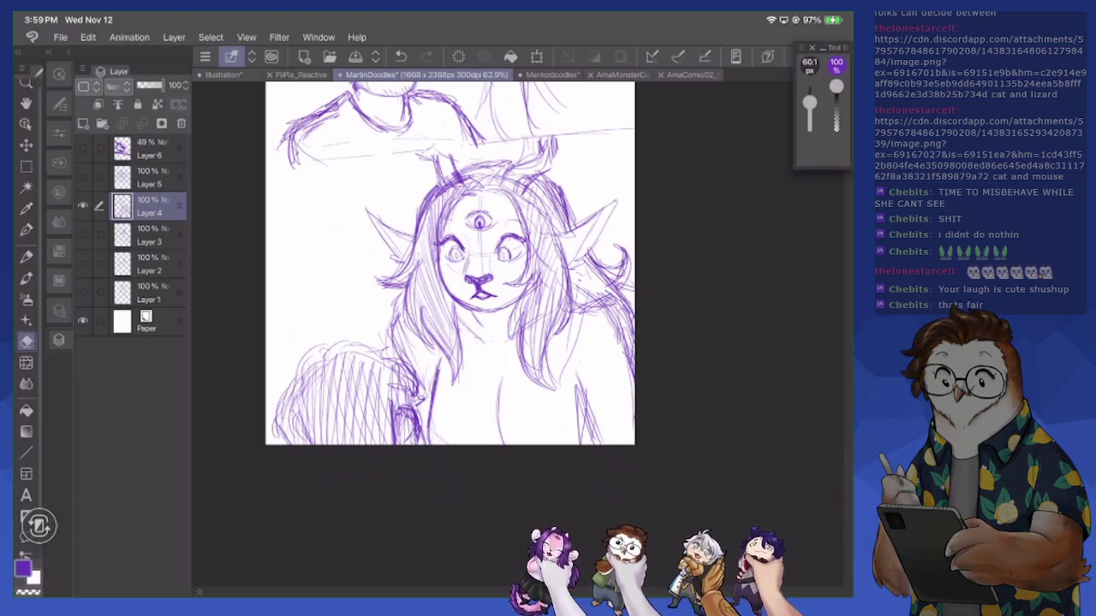
{"action": "left_click_drag", "start_coordinate": [402, 314], "coordinate": [394, 351]}
{"action": "mouse_move", "coordinate": [400, 302]}
{"action": "left_mouse_down"}
{"action": "mouse_move", "coordinate": [405, 358]}
{"action": "mouse_move", "coordinate": [392, 359]}
{"action": "mouse_move", "coordinate": [423, 389]}
{"action": "left_mouse_up"}
With a thicker opaque pen, darken the lower-left hatched shape and arc over its top
{"action": "key", "text": "p"}
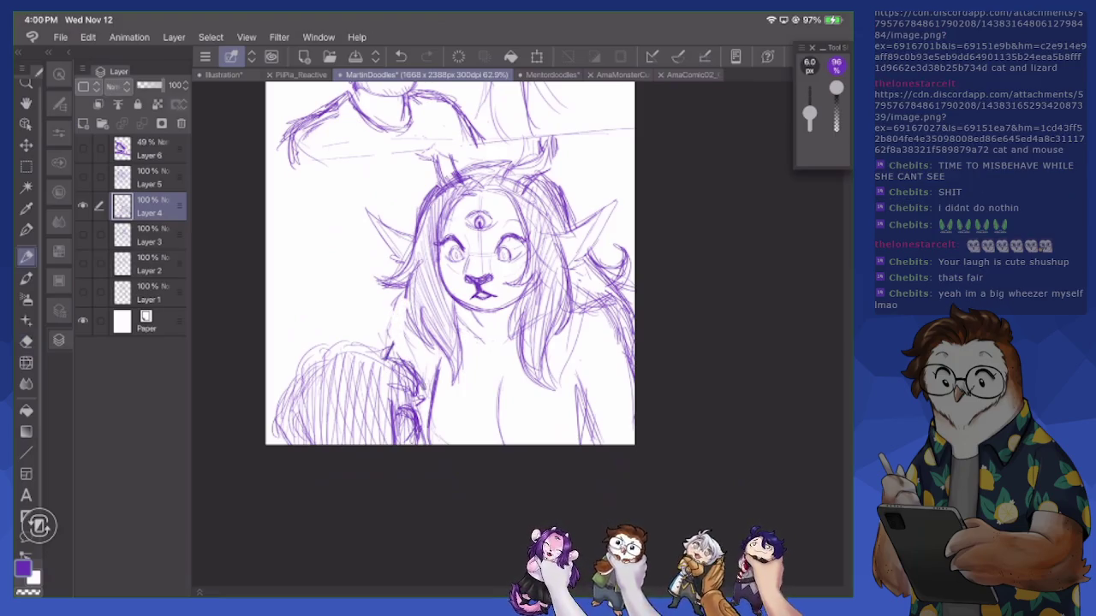
{"action": "key", "text": "p"}
{"action": "mouse_move", "coordinate": [387, 356]}
{"action": "left_mouse_down"}
{"action": "mouse_move", "coordinate": [421, 376]}
{"action": "mouse_move", "coordinate": [414, 441]}
{"action": "mouse_move", "coordinate": [401, 445]}
{"action": "mouse_move", "coordinate": [423, 445]}
{"action": "left_mouse_up"}
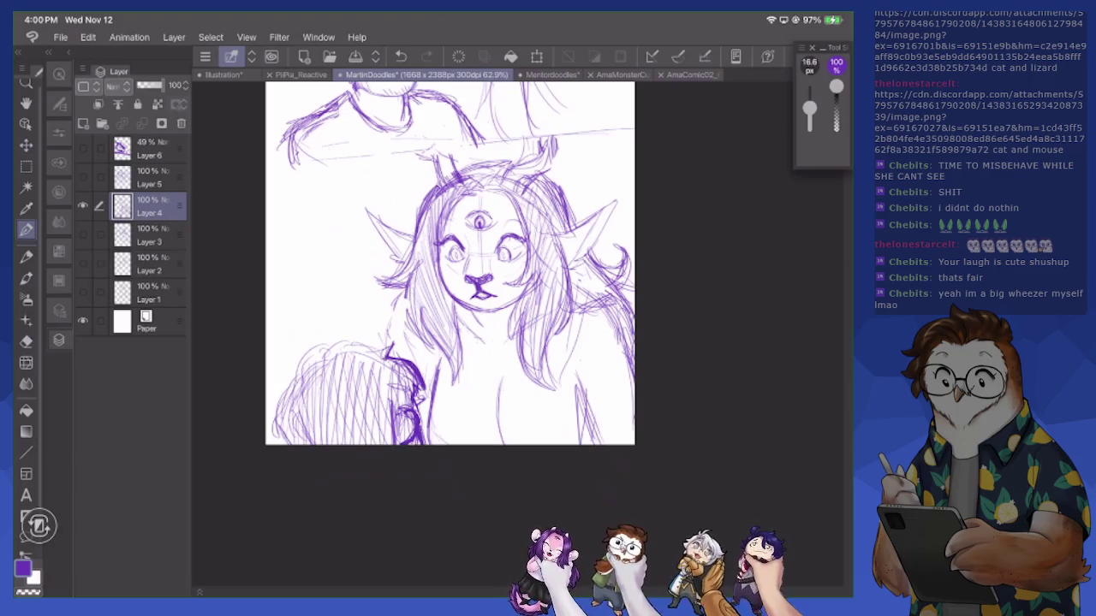
{"action": "mouse_move", "coordinate": [298, 376]}
{"action": "left_mouse_down"}
{"action": "mouse_move", "coordinate": [322, 346]}
{"action": "mouse_move", "coordinate": [376, 346]}
{"action": "mouse_move", "coordinate": [394, 358]}
{"action": "mouse_move", "coordinate": [279, 445]}
{"action": "left_mouse_up"}
In the upper panel, outline a bold hooked hair spike beside the bearded man
{"action": "scroll", "coordinate": [450, 264], "scroll_direction": "down", "scroll_amount": 2}
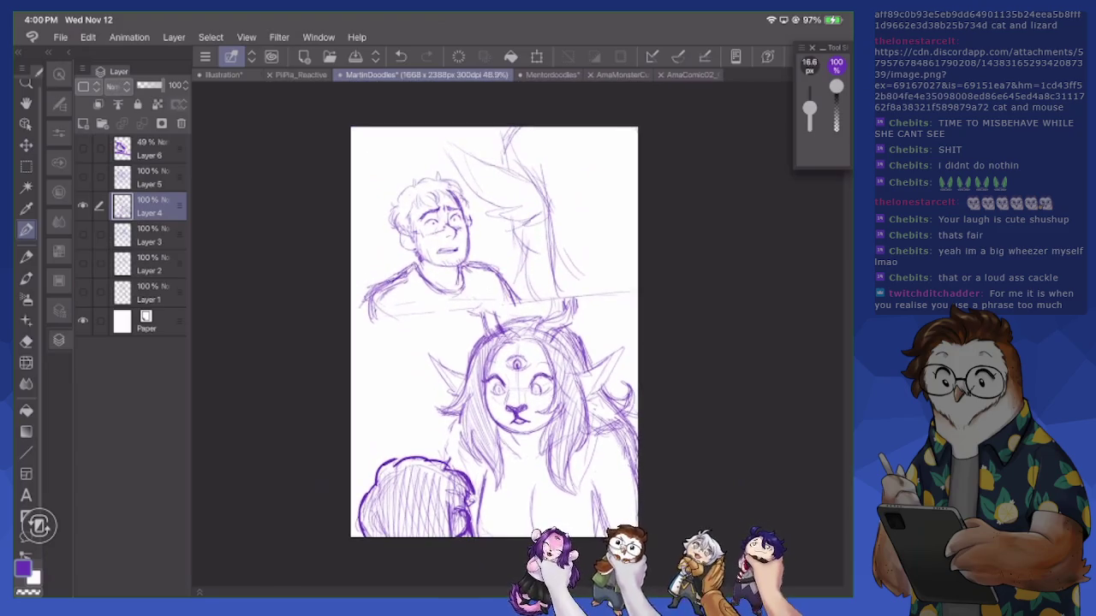
{"action": "scroll", "coordinate": [402, 342], "scroll_direction": "up", "scroll_amount": 2}
{"action": "scroll", "coordinate": [403, 342], "scroll_direction": "up", "scroll_amount": 1}
{"action": "scroll", "coordinate": [402, 343], "scroll_direction": "up", "scroll_amount": 1}
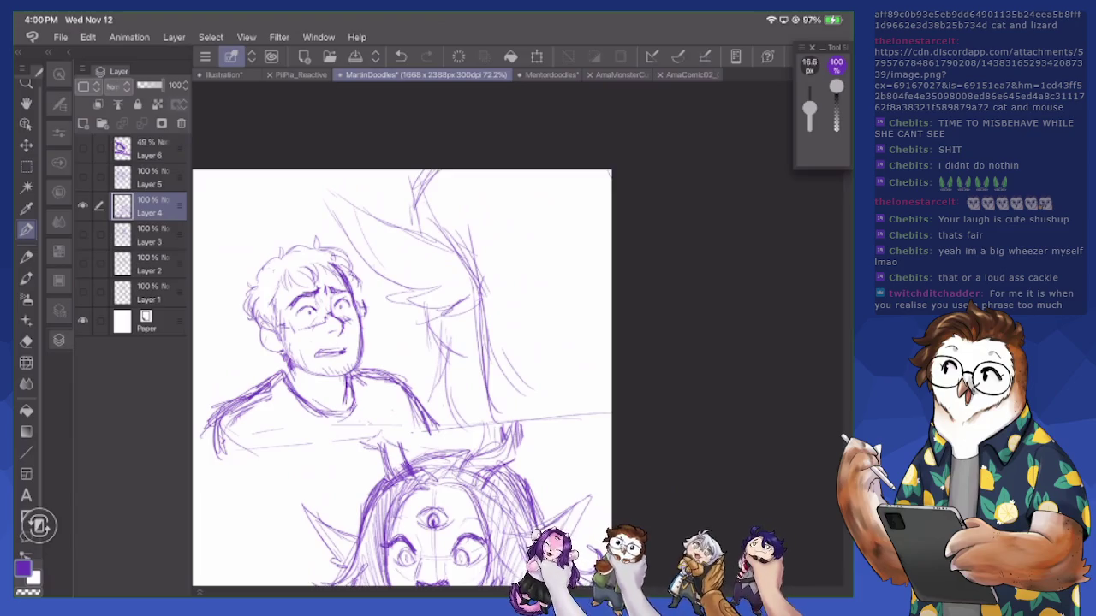
{"action": "mouse_move", "coordinate": [322, 200]}
{"action": "left_mouse_down"}
{"action": "mouse_move", "coordinate": [447, 320]}
{"action": "mouse_move", "coordinate": [445, 358]}
{"action": "left_mouse_up"}
{"action": "left_click_drag", "start_coordinate": [408, 194], "coordinate": [415, 238]}
{"action": "mouse_move", "coordinate": [448, 308]}
{"action": "left_mouse_down"}
{"action": "mouse_move", "coordinate": [445, 354]}
{"action": "mouse_move", "coordinate": [423, 378]}
{"action": "mouse_move", "coordinate": [445, 425]}
{"action": "left_mouse_up"}
{"action": "mouse_move", "coordinate": [313, 187]}
{"action": "left_mouse_down"}
{"action": "mouse_move", "coordinate": [413, 233]}
{"action": "mouse_move", "coordinate": [433, 170]}
{"action": "left_mouse_up"}
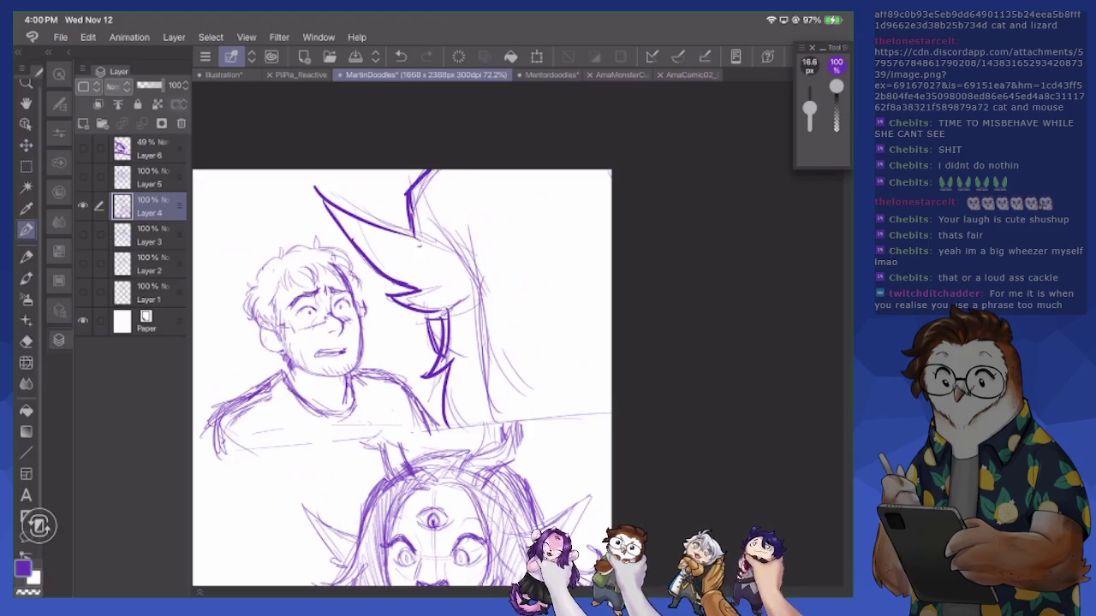
With the thin pencil, hatch inside the hair spike and the hair area to its right
{"action": "key", "text": "p"}
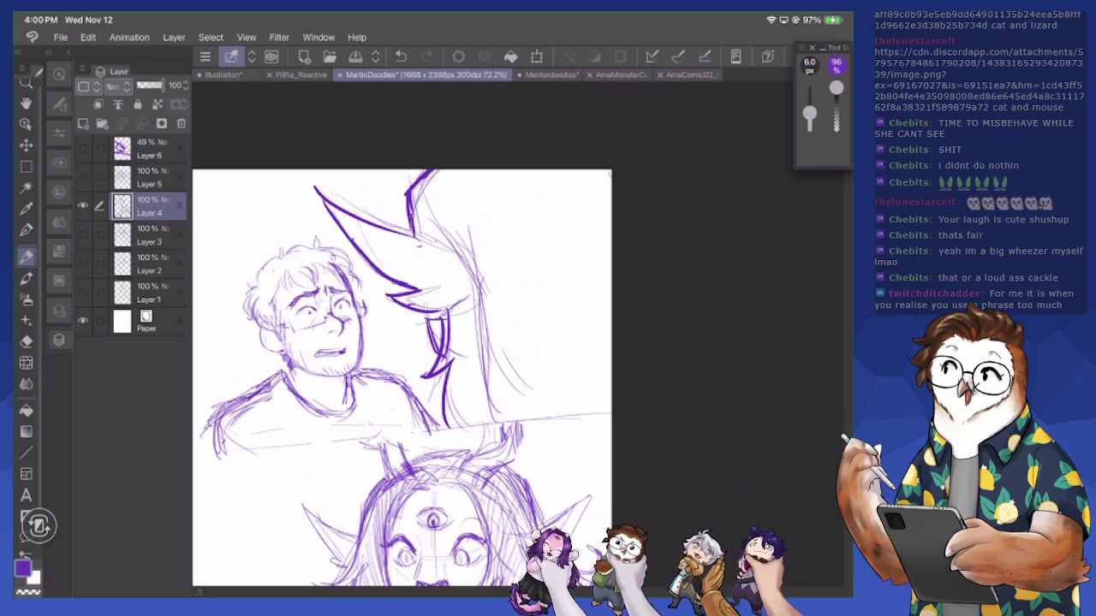
{"action": "mouse_move", "coordinate": [363, 229]}
{"action": "left_mouse_down"}
{"action": "mouse_move", "coordinate": [384, 272]}
{"action": "mouse_move", "coordinate": [406, 282]}
{"action": "left_mouse_up"}
{"action": "left_click_drag", "start_coordinate": [401, 238], "coordinate": [428, 300]}
{"action": "left_click_drag", "start_coordinate": [417, 221], "coordinate": [444, 305]}
{"action": "left_click_drag", "start_coordinate": [428, 182], "coordinate": [476, 319]}
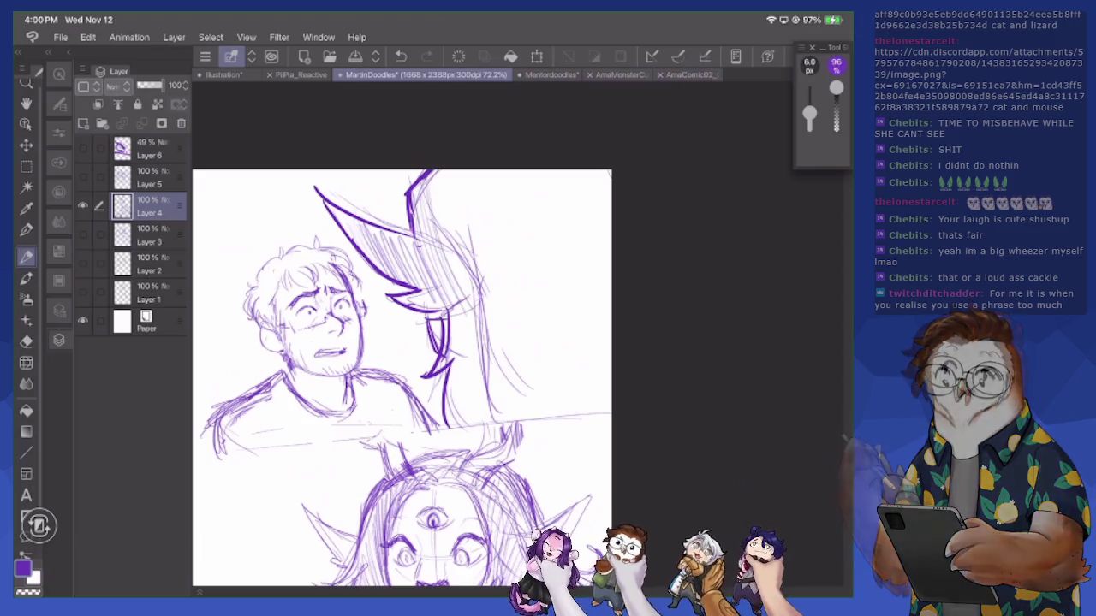
{"action": "mouse_move", "coordinate": [459, 175]}
{"action": "left_mouse_down"}
{"action": "mouse_move", "coordinate": [514, 336]}
{"action": "mouse_move", "coordinate": [536, 336]}
{"action": "left_mouse_up"}
{"action": "mouse_move", "coordinate": [514, 172]}
{"action": "left_mouse_down"}
{"action": "mouse_move", "coordinate": [561, 323]}
{"action": "mouse_move", "coordinate": [592, 330]}
{"action": "left_mouse_up"}
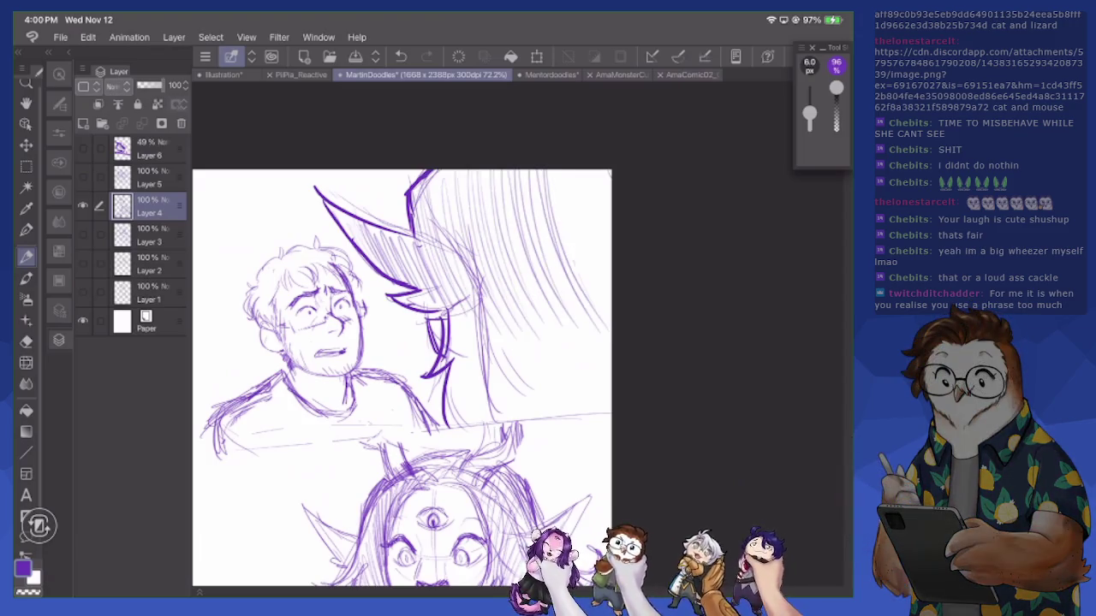
{"action": "left_click_drag", "start_coordinate": [566, 171], "coordinate": [610, 314]}
Add more diagonal hatching across the lower and middle parts of the hair
{"action": "mouse_move", "coordinate": [607, 252]}
{"action": "left_mouse_down"}
{"action": "mouse_move", "coordinate": [539, 375]}
{"action": "mouse_move", "coordinate": [500, 399]}
{"action": "left_mouse_up"}
{"action": "left_click_drag", "start_coordinate": [565, 282], "coordinate": [488, 411]}
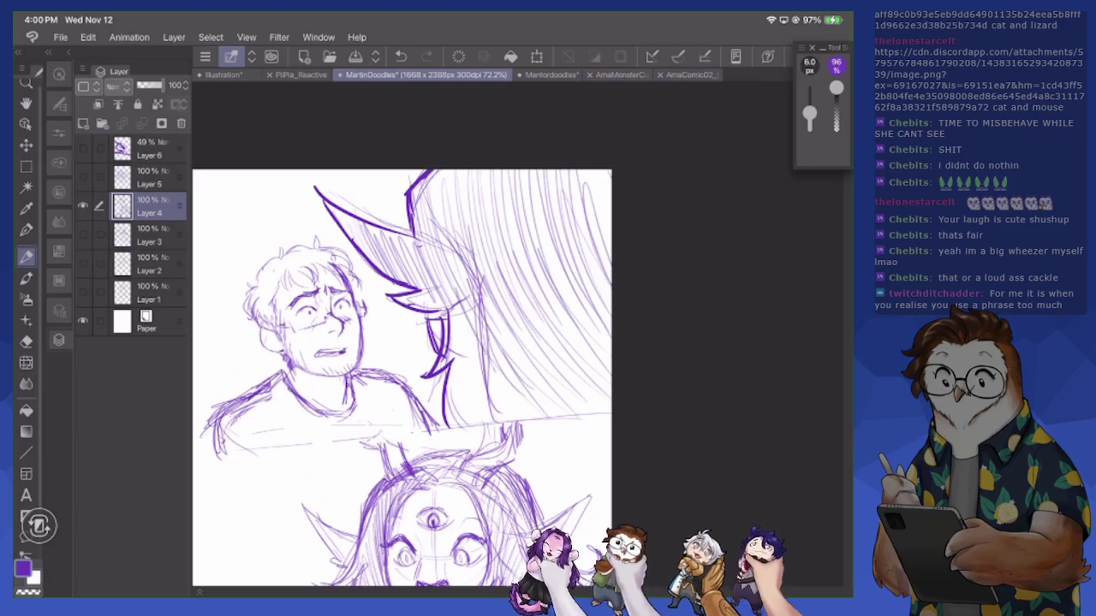
{"action": "left_click_drag", "start_coordinate": [530, 296], "coordinate": [454, 424]}
{"action": "left_click_drag", "start_coordinate": [489, 325], "coordinate": [452, 430]}
{"action": "left_click_drag", "start_coordinate": [485, 349], "coordinate": [459, 404]}
{"action": "left_click_drag", "start_coordinate": [462, 225], "coordinate": [484, 363]}
{"action": "left_click_drag", "start_coordinate": [478, 303], "coordinate": [492, 419]}
{"action": "mouse_move", "coordinate": [609, 171]}
{"action": "left_mouse_down"}
{"action": "mouse_move", "coordinate": [594, 211]}
{"action": "mouse_move", "coordinate": [589, 199]}
{"action": "left_mouse_up"}
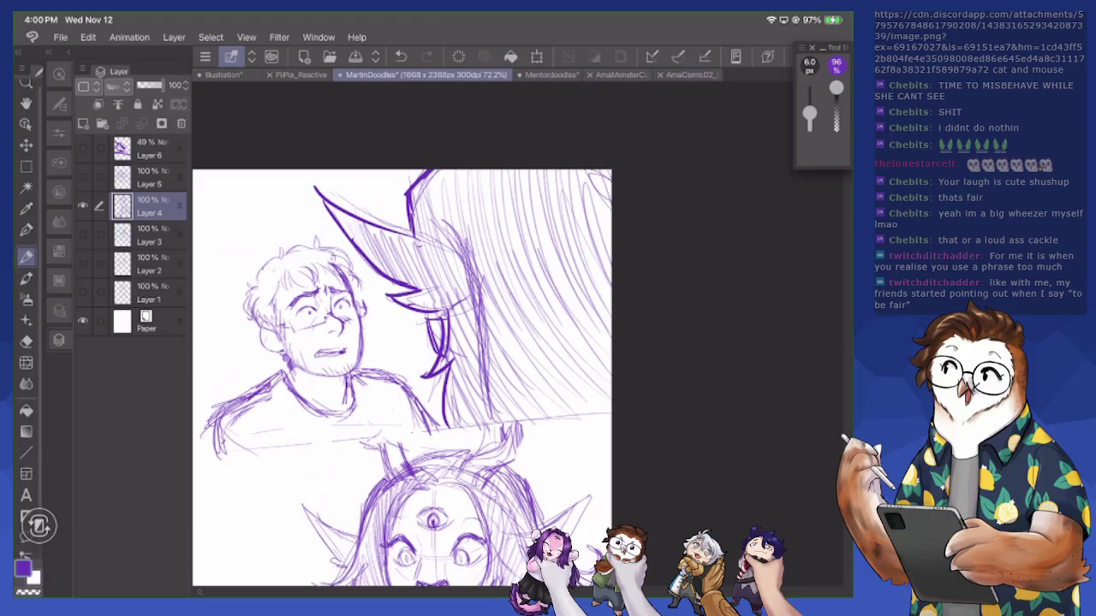
Hatch near the upper-left spike and reinforce its edge, tip and lower end
{"action": "mouse_move", "coordinate": [360, 203]}
{"action": "left_mouse_down"}
{"action": "mouse_move", "coordinate": [332, 248]}
{"action": "mouse_move", "coordinate": [320, 242]}
{"action": "left_mouse_up"}
{"action": "mouse_move", "coordinate": [413, 211]}
{"action": "left_mouse_down"}
{"action": "mouse_move", "coordinate": [346, 236]}
{"action": "mouse_move", "coordinate": [358, 233]}
{"action": "left_mouse_up"}
{"action": "left_click_drag", "start_coordinate": [453, 248], "coordinate": [382, 221]}
{"action": "left_click_drag", "start_coordinate": [408, 173], "coordinate": [412, 238]}
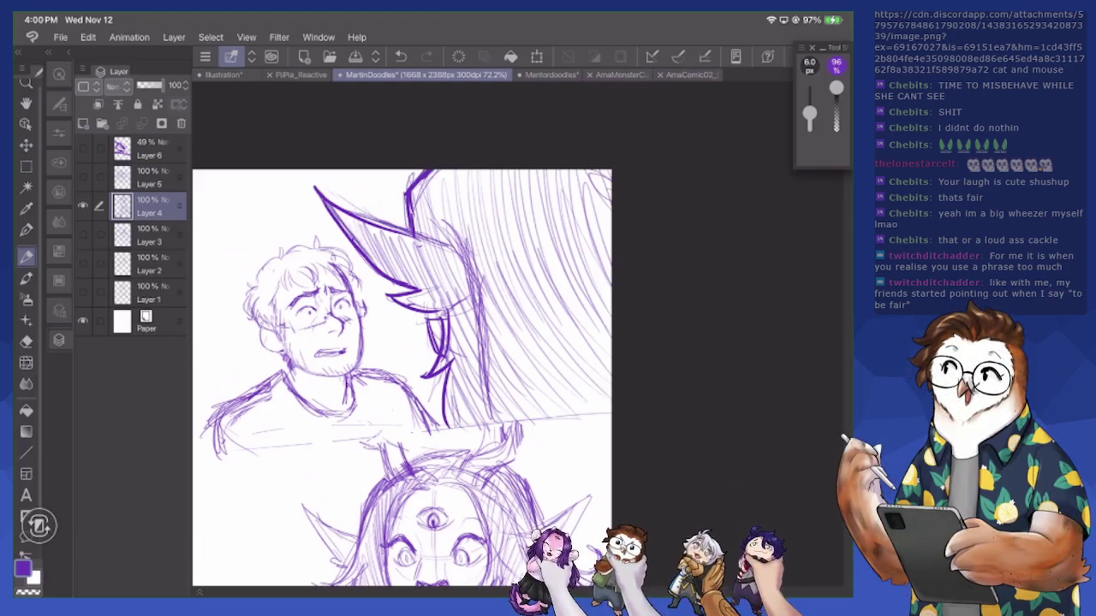
{"action": "left_click_drag", "start_coordinate": [421, 169], "coordinate": [408, 190]}
{"action": "left_click_drag", "start_coordinate": [428, 322], "coordinate": [439, 415]}
{"action": "left_click_drag", "start_coordinate": [447, 370], "coordinate": [441, 428]}
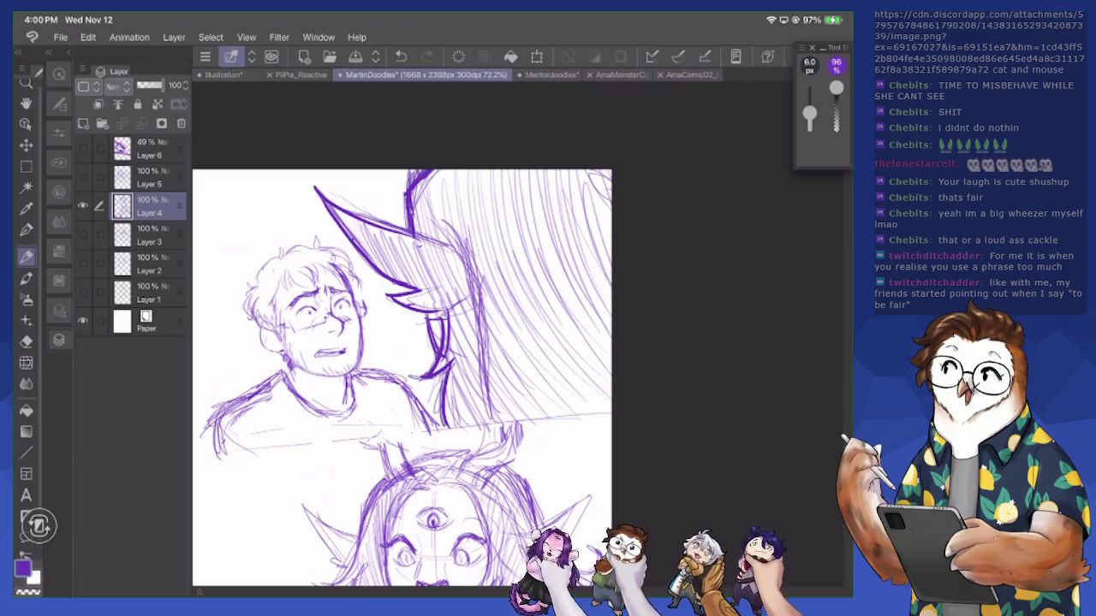
Strengthen the hair's edge lines and hatch the upper part of the hair
{"action": "left_click_drag", "start_coordinate": [462, 221], "coordinate": [476, 297]}
{"action": "left_click_drag", "start_coordinate": [481, 306], "coordinate": [480, 400]}
{"action": "mouse_move", "coordinate": [470, 306]}
{"action": "left_mouse_down"}
{"action": "mouse_move", "coordinate": [430, 315]}
{"action": "mouse_move", "coordinate": [461, 322]}
{"action": "mouse_move", "coordinate": [450, 313]}
{"action": "mouse_move", "coordinate": [481, 385]}
{"action": "left_mouse_up"}
{"action": "left_click_drag", "start_coordinate": [460, 221], "coordinate": [454, 245]}
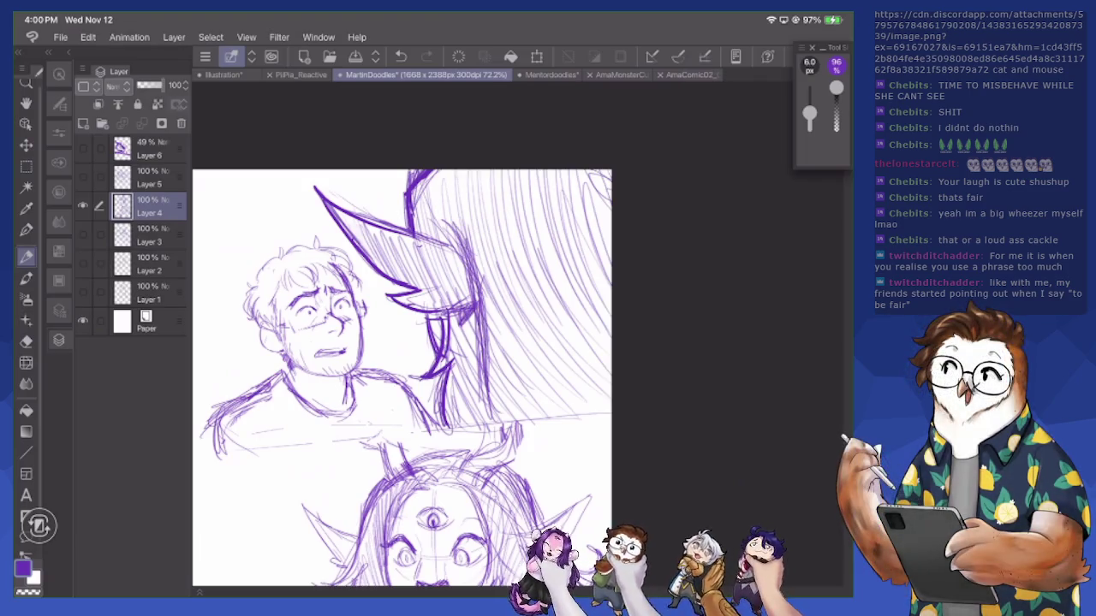
{"action": "left_click_drag", "start_coordinate": [610, 171], "coordinate": [604, 216]}
{"action": "left_click_drag", "start_coordinate": [466, 241], "coordinate": [418, 255]}
{"action": "left_click_drag", "start_coordinate": [485, 245], "coordinate": [441, 262]}
Erase and redraw strokes at the hair top, then darken the upper-left hair line
{"action": "key", "text": "e"}
{"action": "mouse_move", "coordinate": [428, 171]}
{"action": "left_mouse_down"}
{"action": "mouse_move", "coordinate": [417, 190]}
{"action": "mouse_move", "coordinate": [407, 186]}
{"action": "mouse_move", "coordinate": [405, 221]}
{"action": "mouse_move", "coordinate": [411, 188]}
{"action": "mouse_move", "coordinate": [415, 206]}
{"action": "left_mouse_up"}
{"action": "key", "text": "p"}
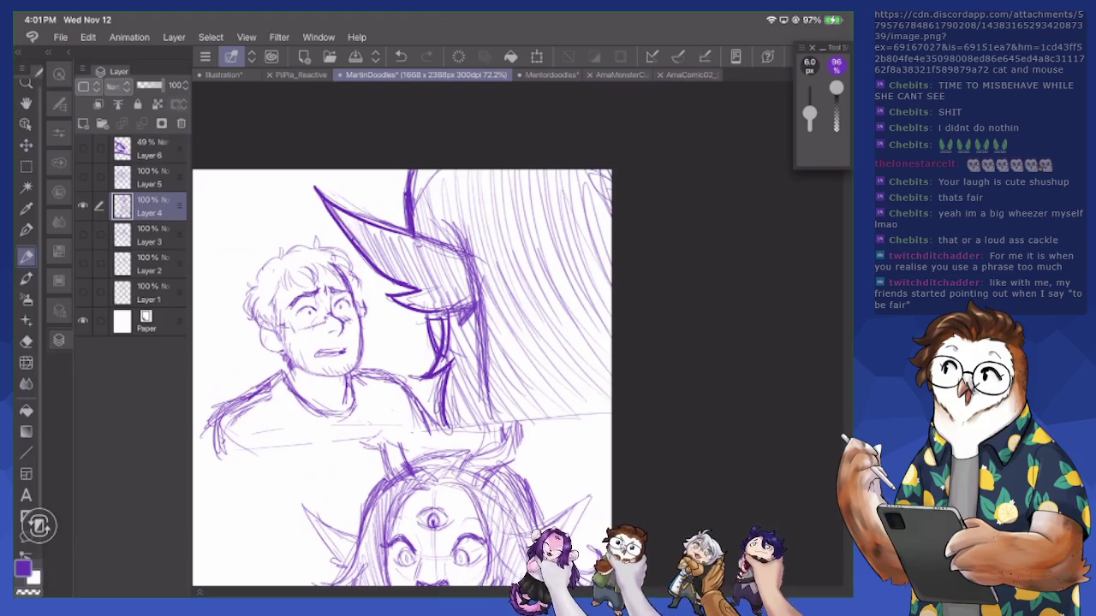
{"action": "left_click_drag", "start_coordinate": [315, 195], "coordinate": [351, 247]}
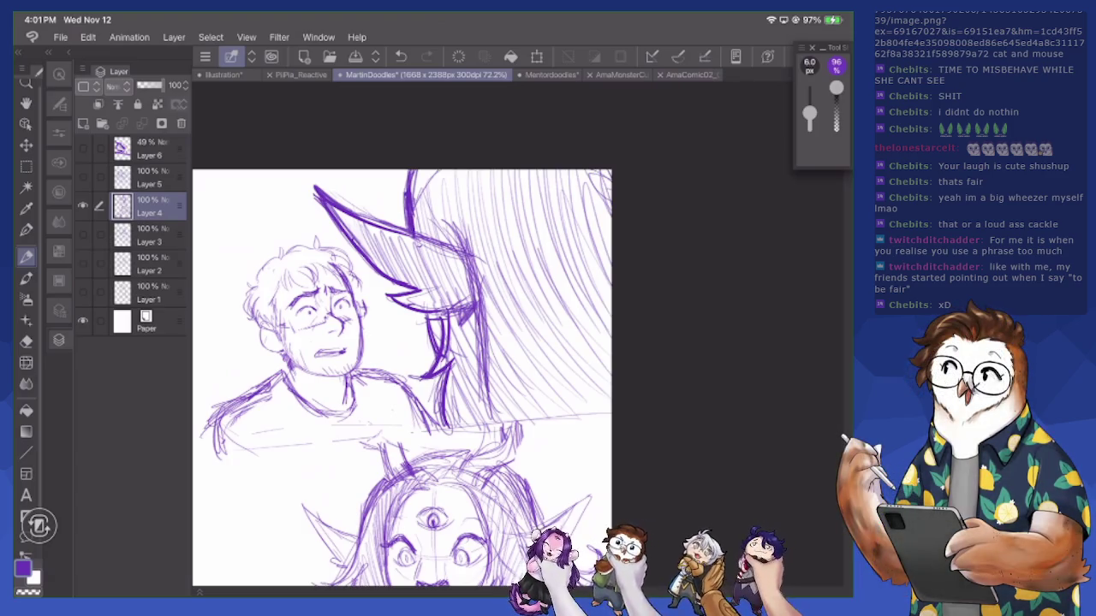
Darken the right hair strokes and define the edges of both ears on the three-eyed woman
{"action": "scroll", "coordinate": [403, 342], "scroll_direction": "down", "scroll_amount": 5}
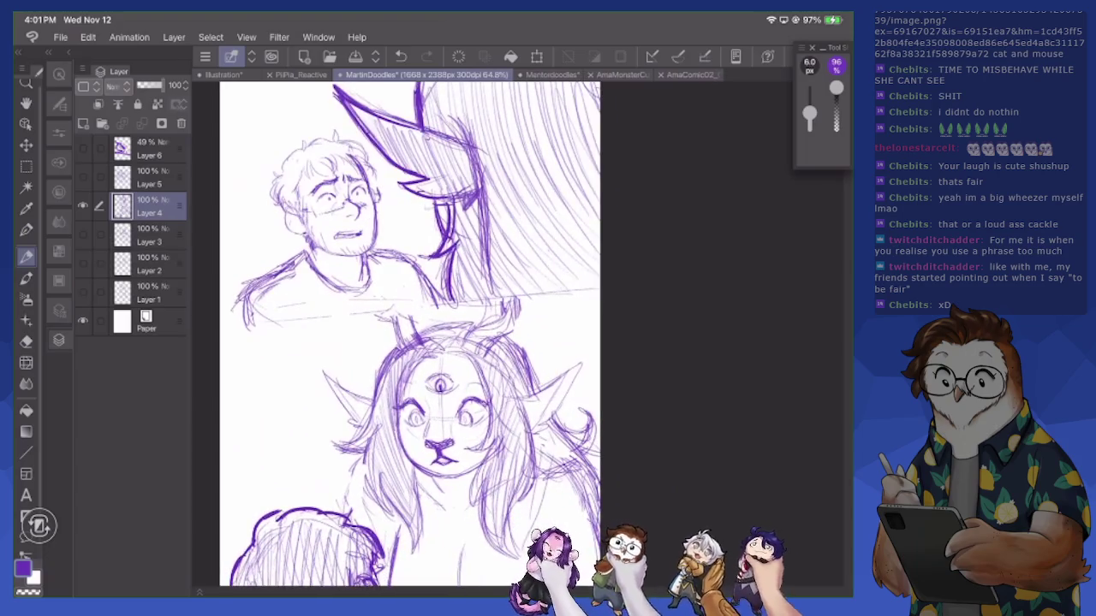
{"action": "scroll", "coordinate": [403, 342], "scroll_direction": "down", "scroll_amount": 3}
{"action": "scroll", "coordinate": [419, 308], "scroll_direction": "left", "scroll_amount": 2}
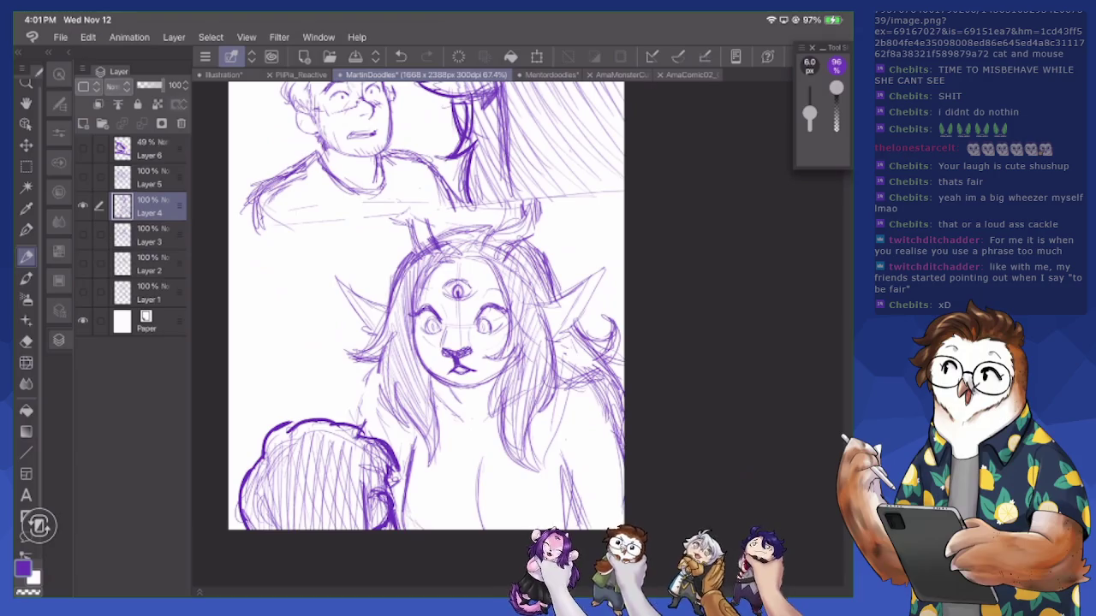
{"action": "mouse_move", "coordinate": [532, 246]}
{"action": "left_mouse_down"}
{"action": "mouse_move", "coordinate": [560, 293]}
{"action": "mouse_move", "coordinate": [550, 319]}
{"action": "left_mouse_up"}
{"action": "mouse_move", "coordinate": [599, 268]}
{"action": "left_mouse_down"}
{"action": "mouse_move", "coordinate": [544, 307]}
{"action": "mouse_move", "coordinate": [602, 267]}
{"action": "mouse_move", "coordinate": [610, 274]}
{"action": "mouse_move", "coordinate": [580, 320]}
{"action": "mouse_move", "coordinate": [553, 330]}
{"action": "mouse_move", "coordinate": [558, 317]}
{"action": "left_mouse_up"}
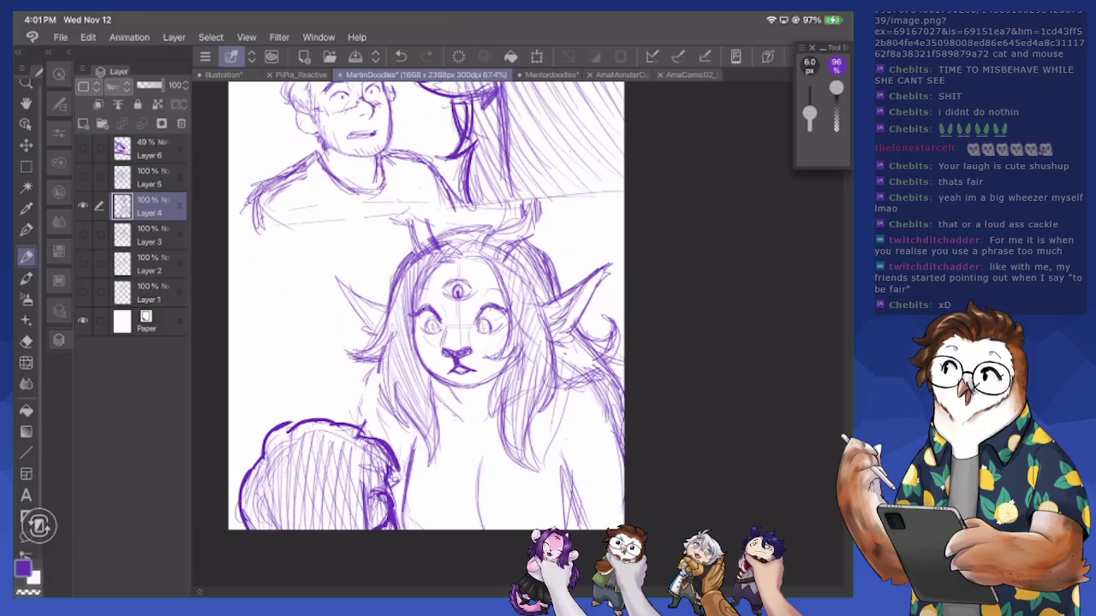
{"action": "left_click_drag", "start_coordinate": [341, 298], "coordinate": [365, 322]}
{"action": "mouse_move", "coordinate": [337, 272]}
{"action": "left_mouse_down"}
{"action": "mouse_move", "coordinate": [346, 296]}
{"action": "mouse_move", "coordinate": [361, 296]}
{"action": "left_mouse_up"}
Zoom out and switch to Layer 5, the shaded monster-and-bearded-man sketch
{"action": "mouse_move", "coordinate": [458, 291]}
{"action": "left_mouse_down"}
{"action": "mouse_move", "coordinate": [482, 325]}
{"action": "mouse_move", "coordinate": [489, 420]}
{"action": "left_mouse_up"}
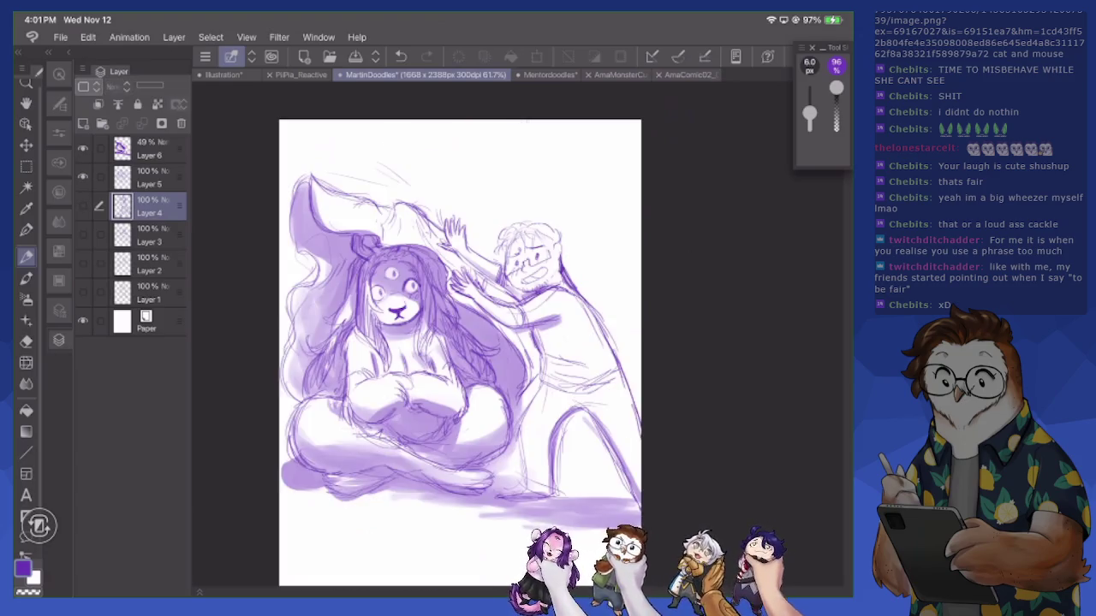
{"action": "left_click", "coordinate": [150, 178]}
{"action": "scroll", "coordinate": [513, 325], "scroll_direction": "up", "scroll_amount": 5}
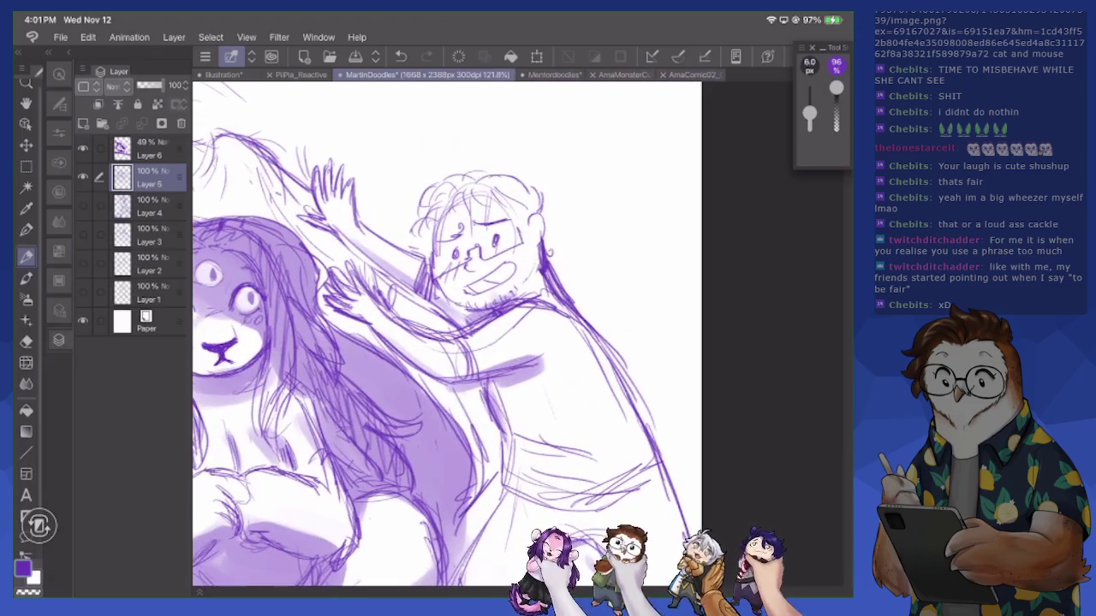
{"action": "key", "text": "e"}
{"action": "key", "text": "p"}
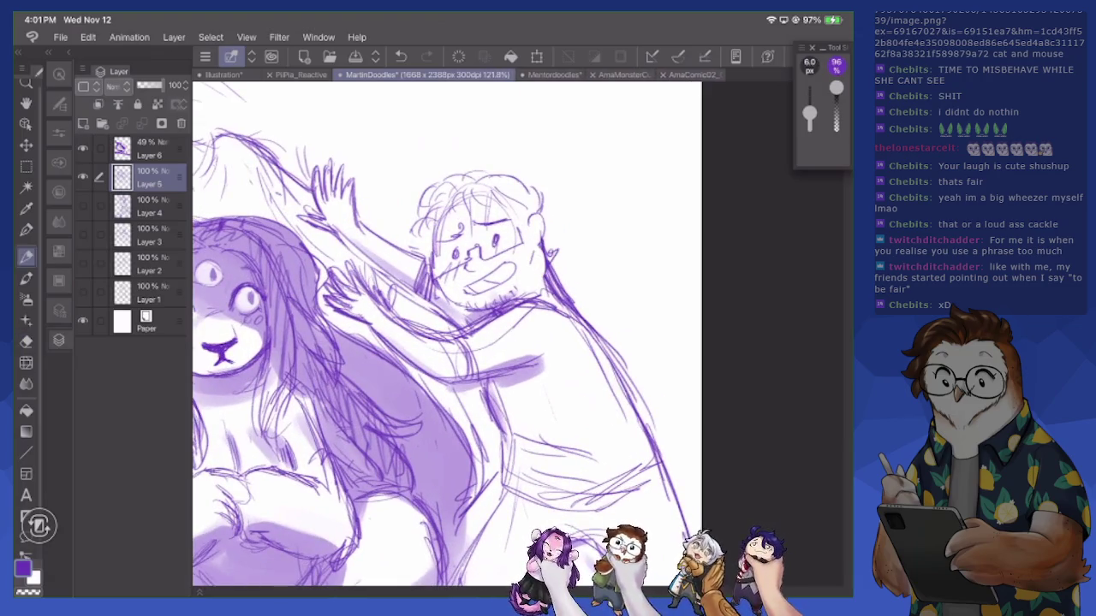